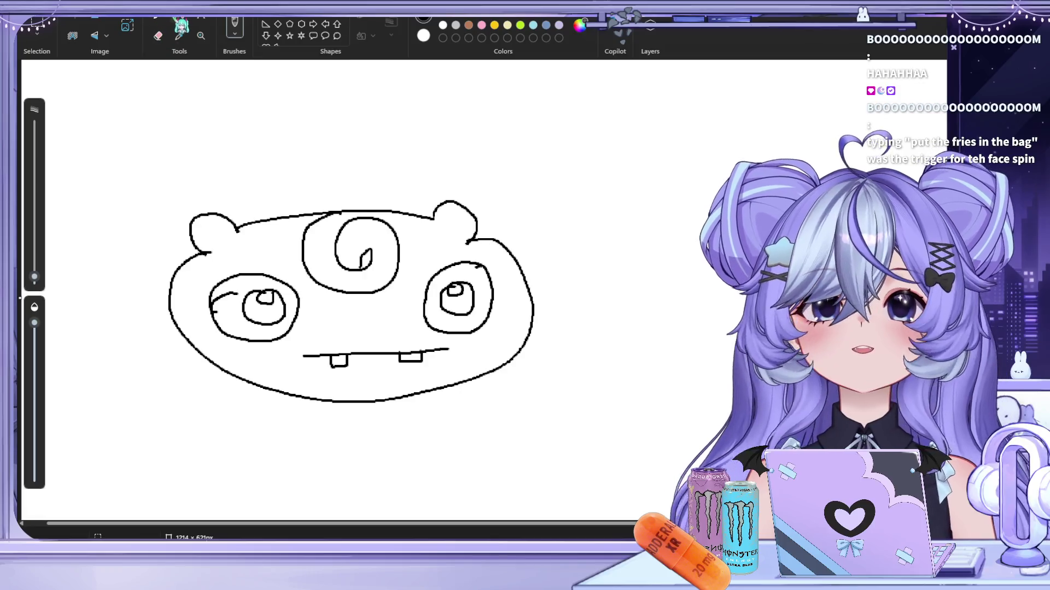
Fill both pupils of the creature's eyes solid black
click(180, 20)
click(266, 313)
click(466, 304)
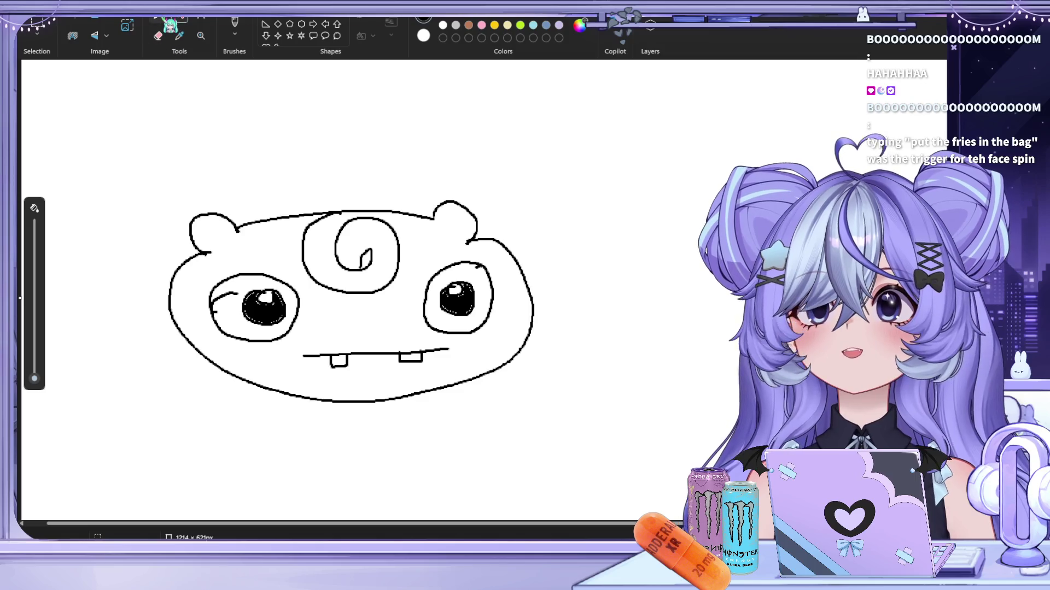
Draw a pointed wedge outside each eye and fill both wedges black
click(158, 19)
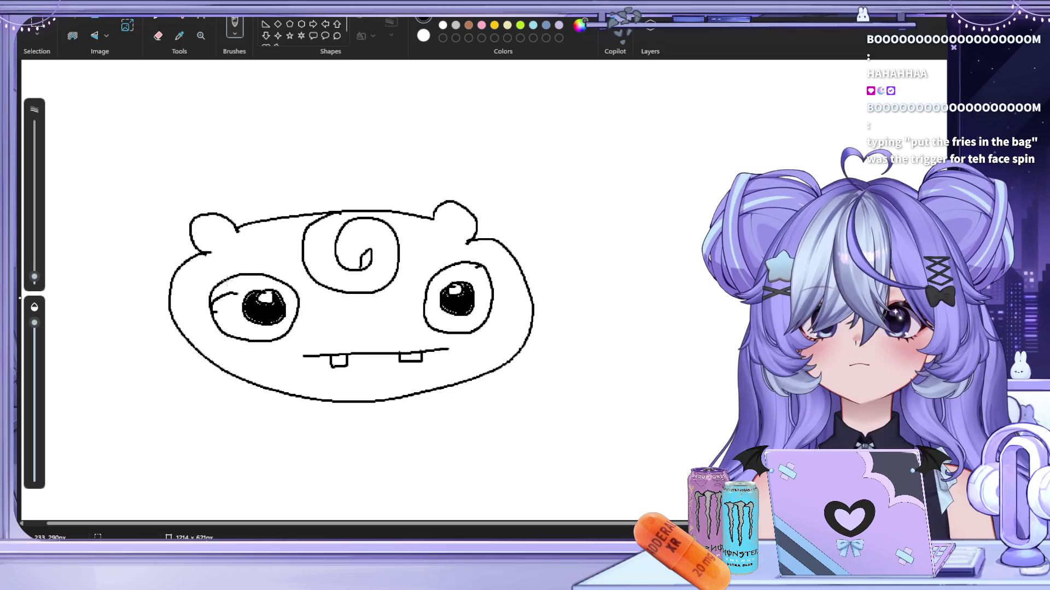
mouse_move(224, 281)
mouse_down()
mouse_move(197, 298)
mouse_move(210, 328)
mouse_up()
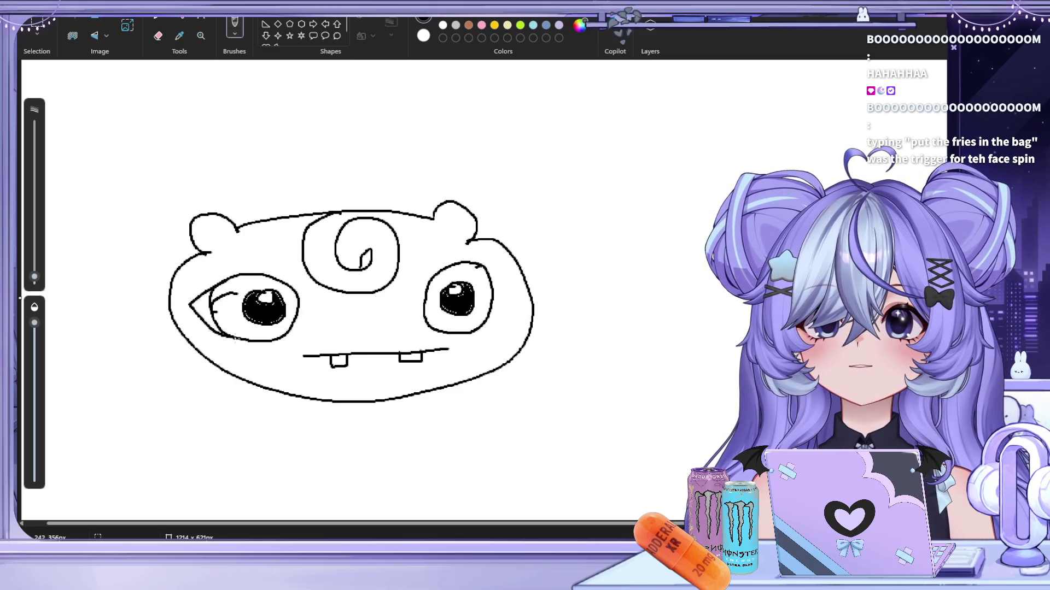
drag(477, 265, 514, 299)
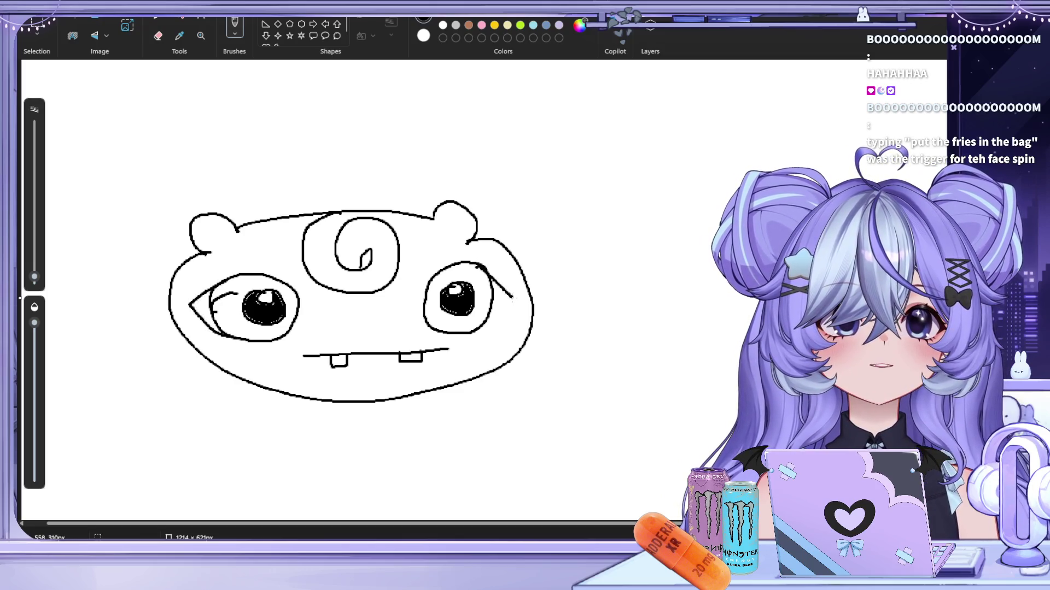
click(180, 19)
click(202, 306)
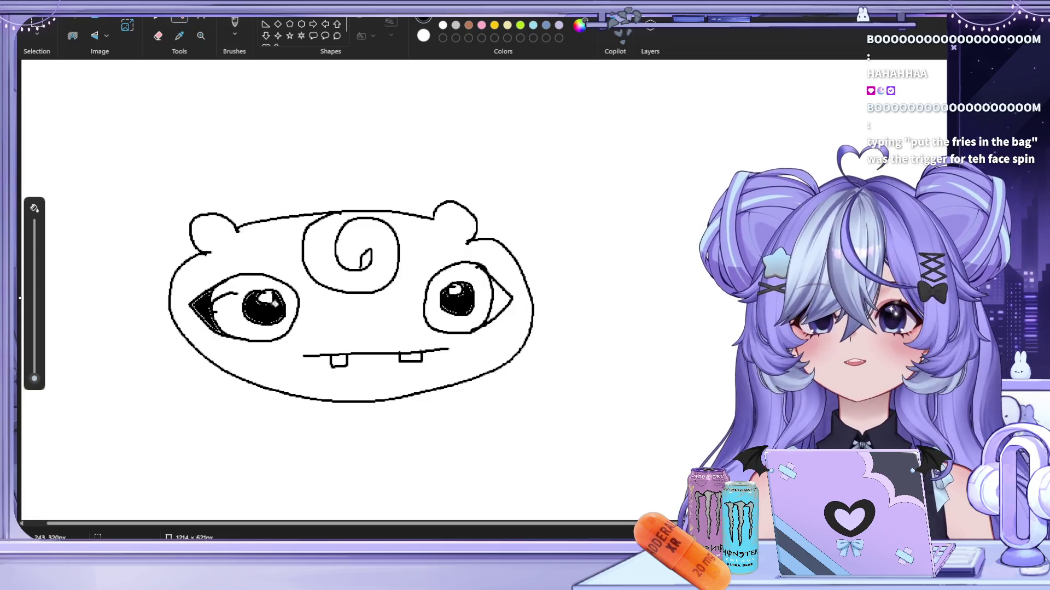
click(502, 298)
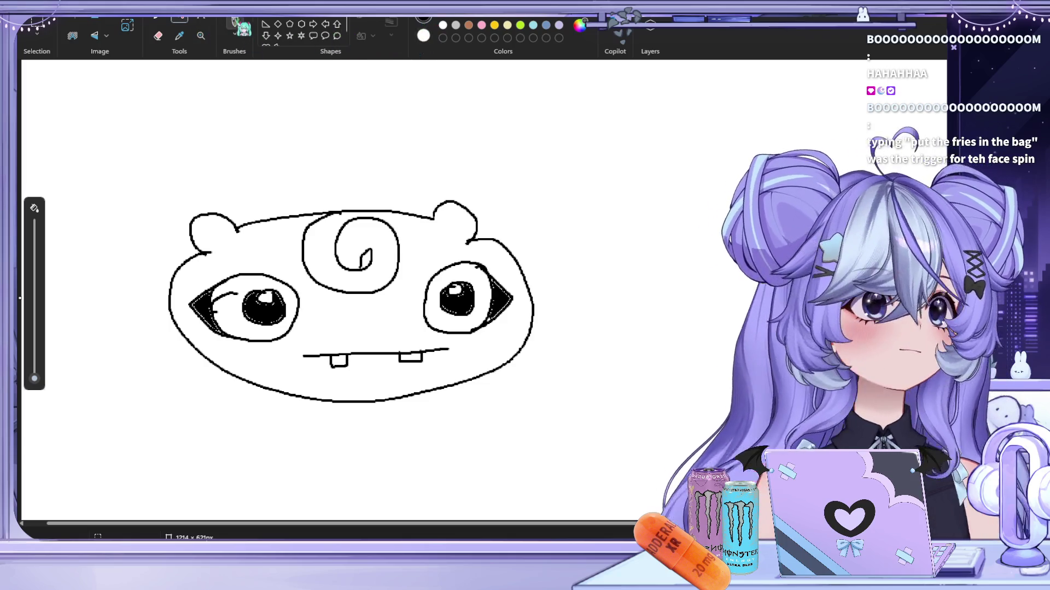
click(234, 24)
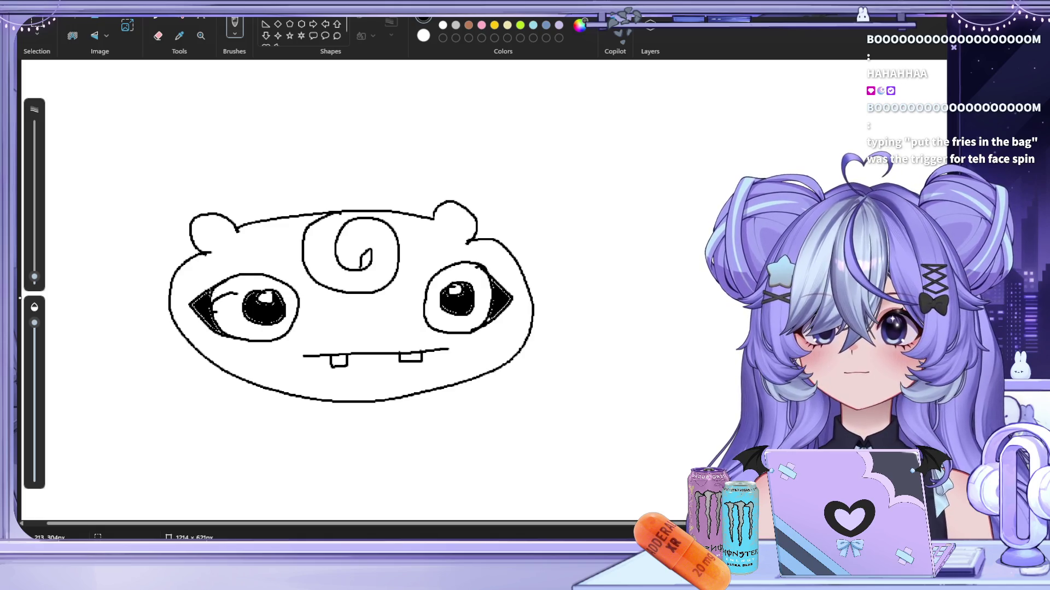
Paint over the white speckles in the left eye corner and around the left pupil
scroll(208, 294, up, 1)
scroll(183, 342, down, 2)
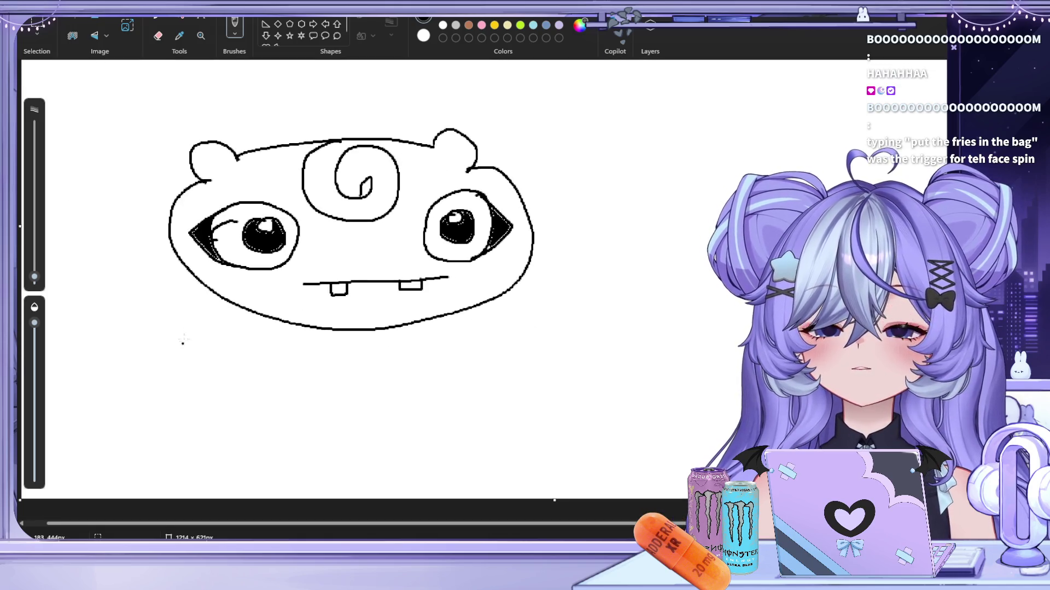
scroll(182, 224, up, 5)
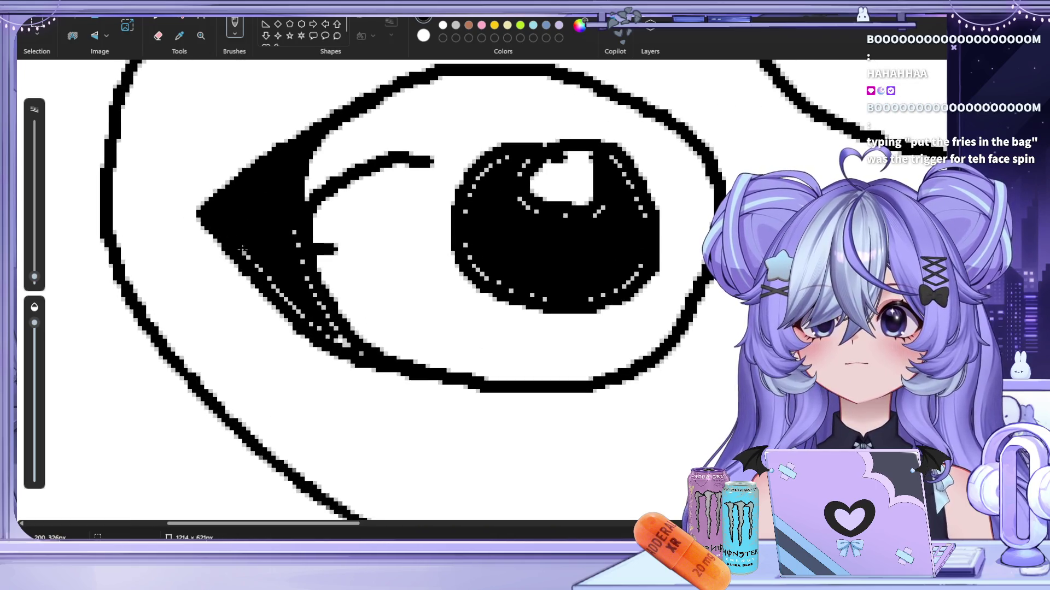
mouse_move(292, 230)
mouse_down()
mouse_move(308, 300)
mouse_move(361, 350)
mouse_move(311, 278)
mouse_up()
key(ctrl+z)
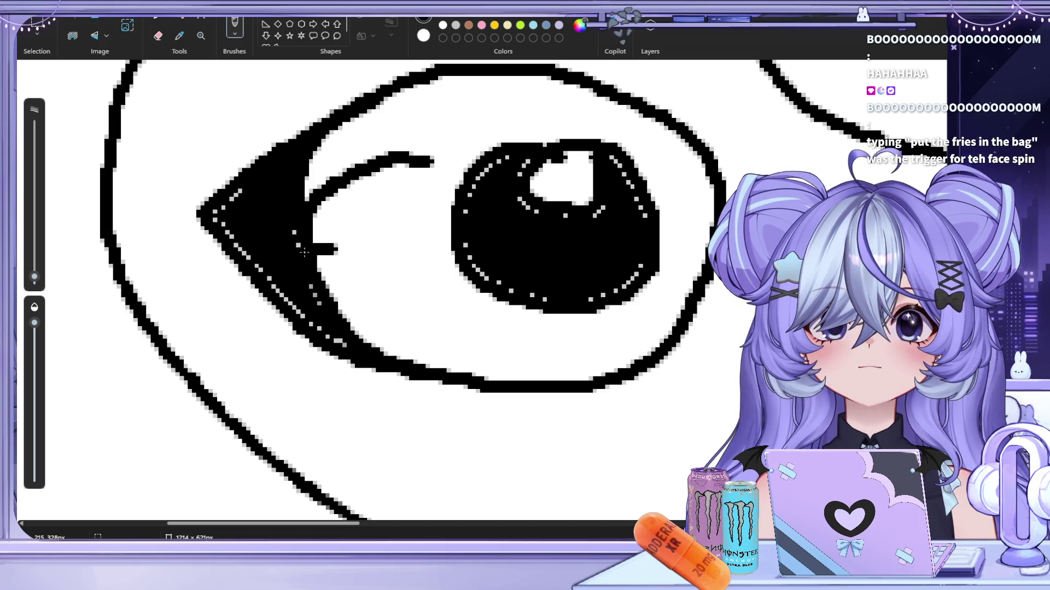
mouse_move(310, 318)
mouse_down()
mouse_move(215, 216)
mouse_move(273, 241)
mouse_move(315, 285)
mouse_up()
scroll(486, 262, down, 1)
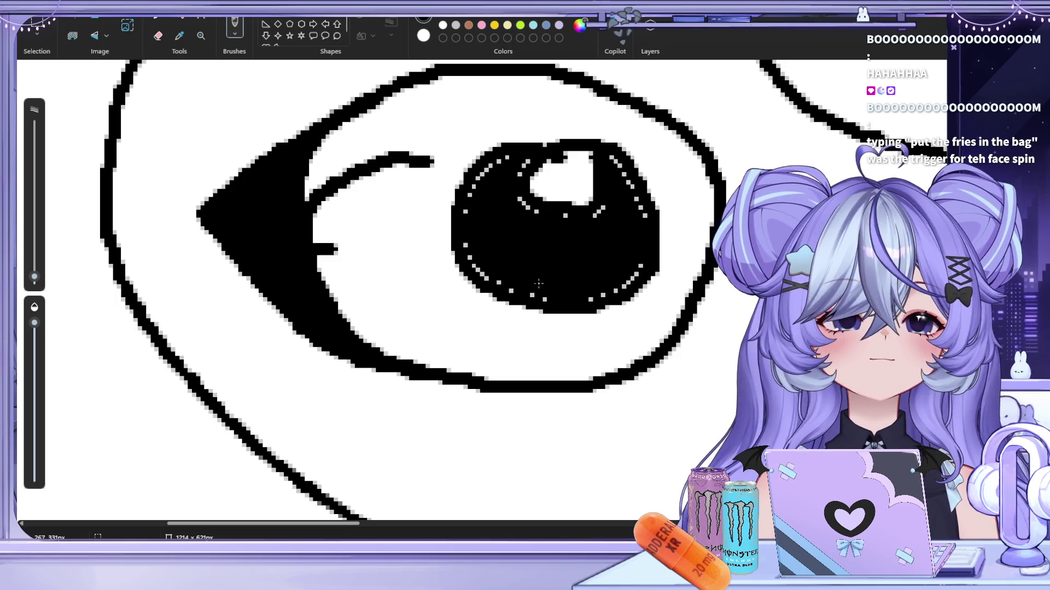
scroll(519, 267, up, 5)
scroll(574, 274, down, 5)
scroll(645, 285, up, 1)
scroll(547, 301, down, 5)
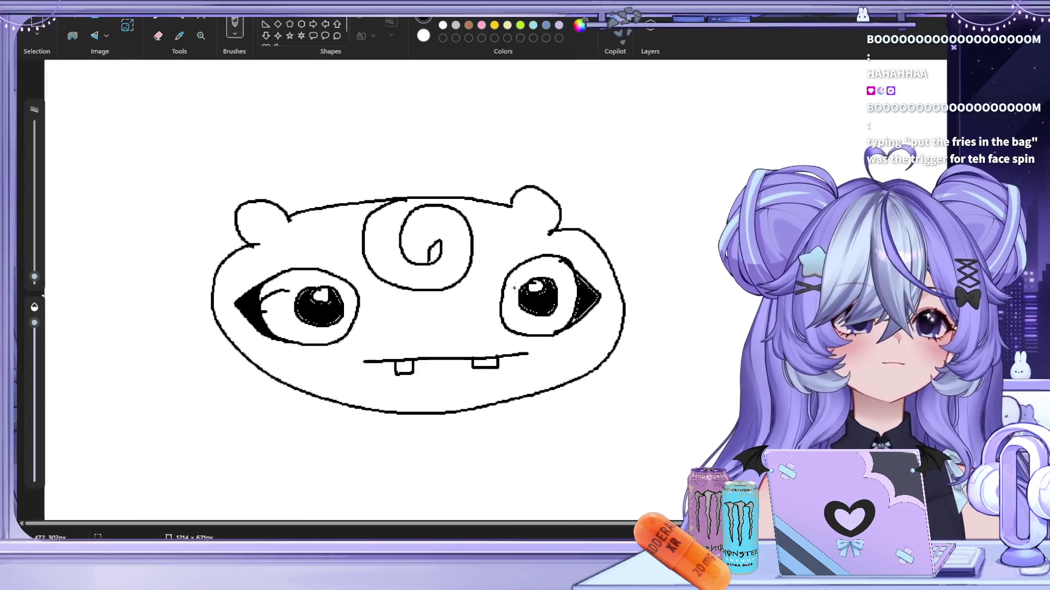
scroll(248, 292, up, 5)
mouse_move(247, 292)
mouse_down()
mouse_move(264, 325)
mouse_move(227, 264)
mouse_move(231, 398)
mouse_up()
mouse_move(140, 401)
mouse_down()
mouse_move(85, 356)
mouse_move(95, 294)
mouse_move(137, 265)
mouse_move(147, 322)
mouse_move(228, 313)
mouse_up()
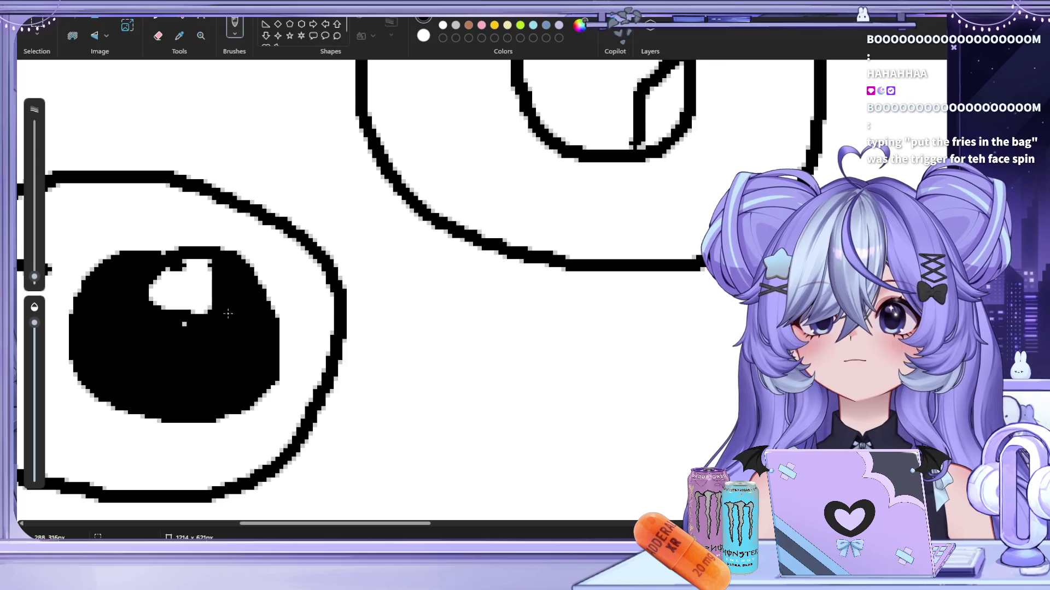
Blacken the speckles on the right eye corner and pupil edges, undoing a stray line
scroll(223, 338, down, 5)
scroll(223, 338, down, 4)
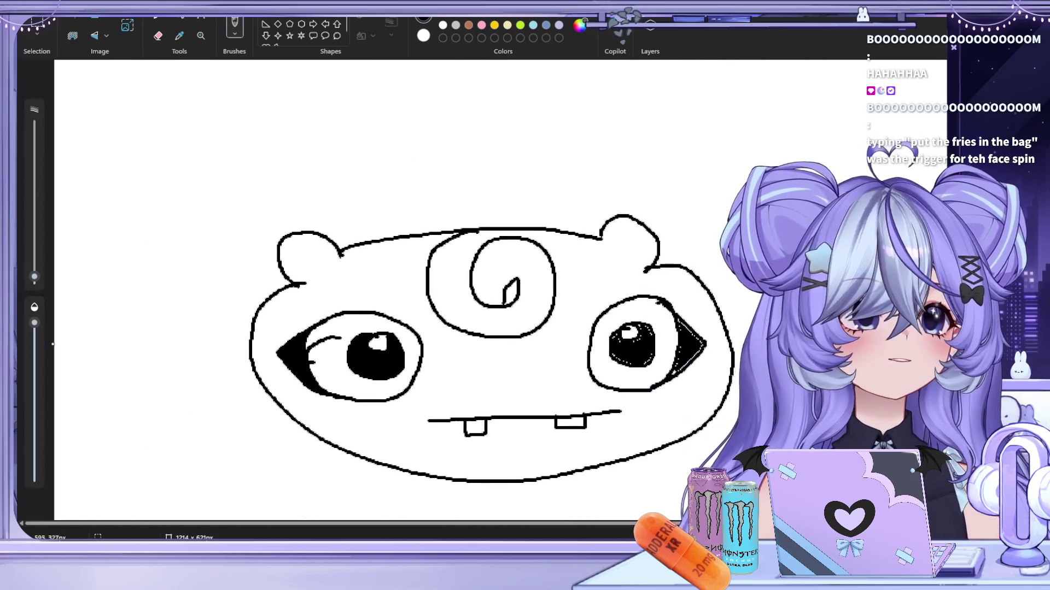
scroll(685, 371, up, 4)
scroll(685, 371, up, 1)
mouse_move(542, 154)
mouse_down()
mouse_move(616, 224)
mouse_move(629, 261)
mouse_move(521, 355)
mouse_move(547, 253)
mouse_up()
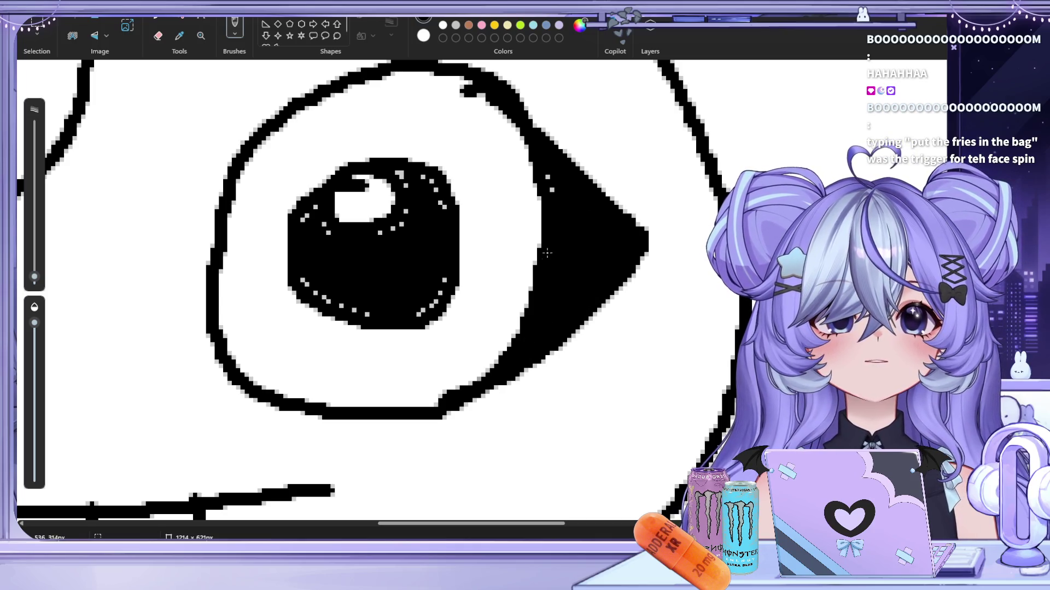
mouse_move(439, 201)
mouse_down()
mouse_move(399, 175)
mouse_move(461, 257)
mouse_move(415, 313)
mouse_move(310, 285)
mouse_move(358, 308)
mouse_up()
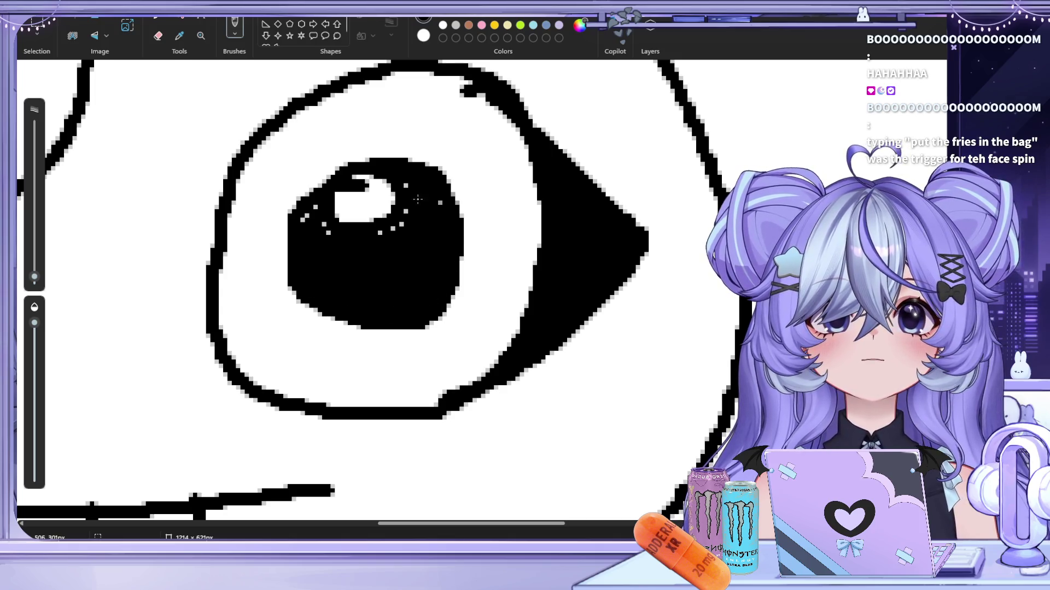
drag(321, 219, 305, 219)
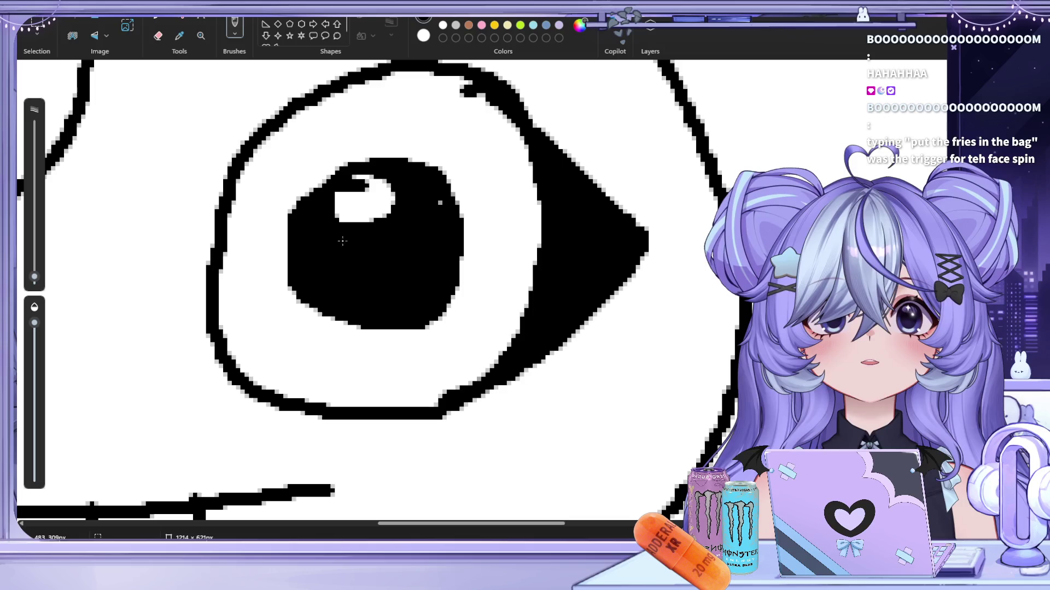
scroll(351, 283, down, 5)
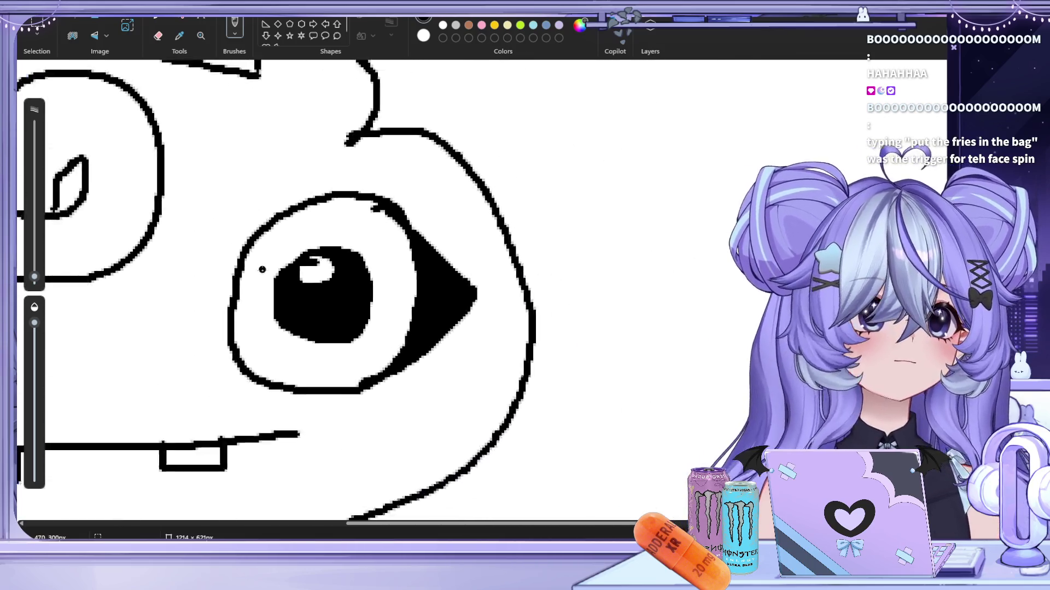
drag(177, 271, 300, 282)
key(ctrl+z)
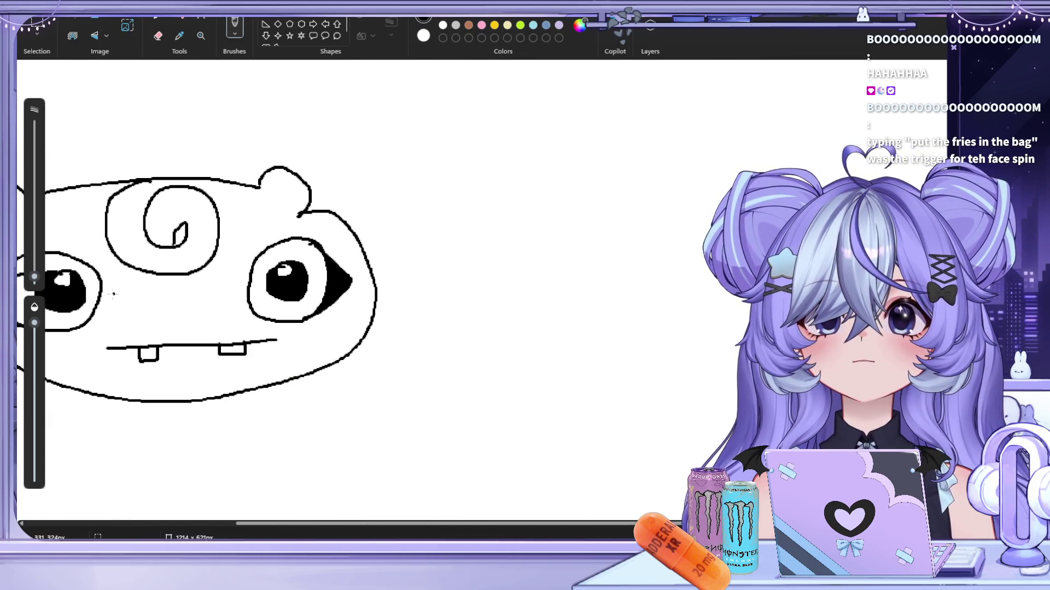
scroll(113, 296, down, 2)
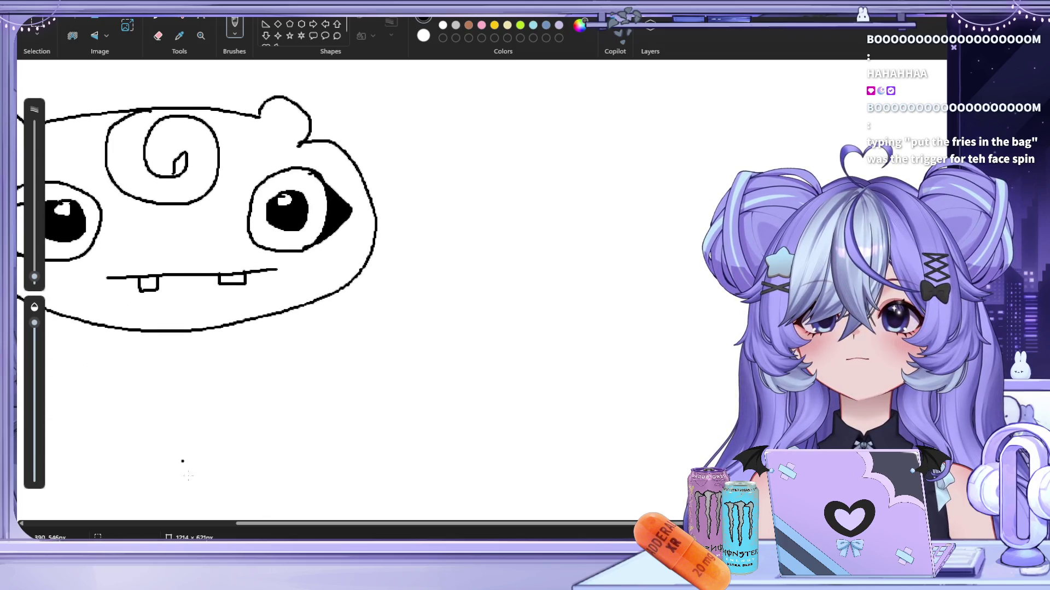
scroll(183, 461, up, 4)
scroll(183, 461, left, 6)
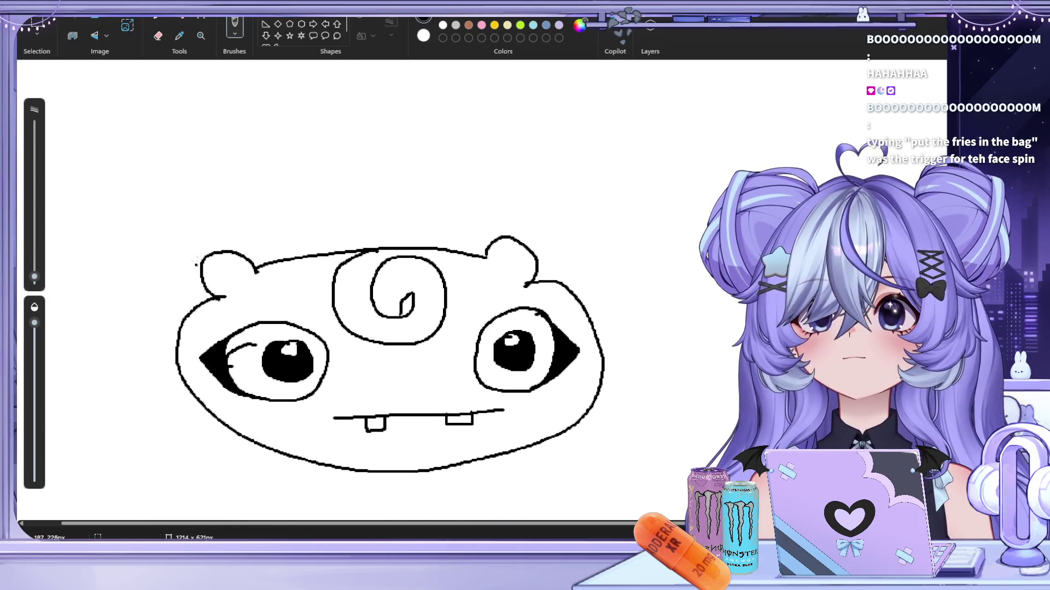
scroll(196, 264, down, 1)
scroll(196, 264, up, 3)
Erase the thin curve inside the left eye
click(158, 36)
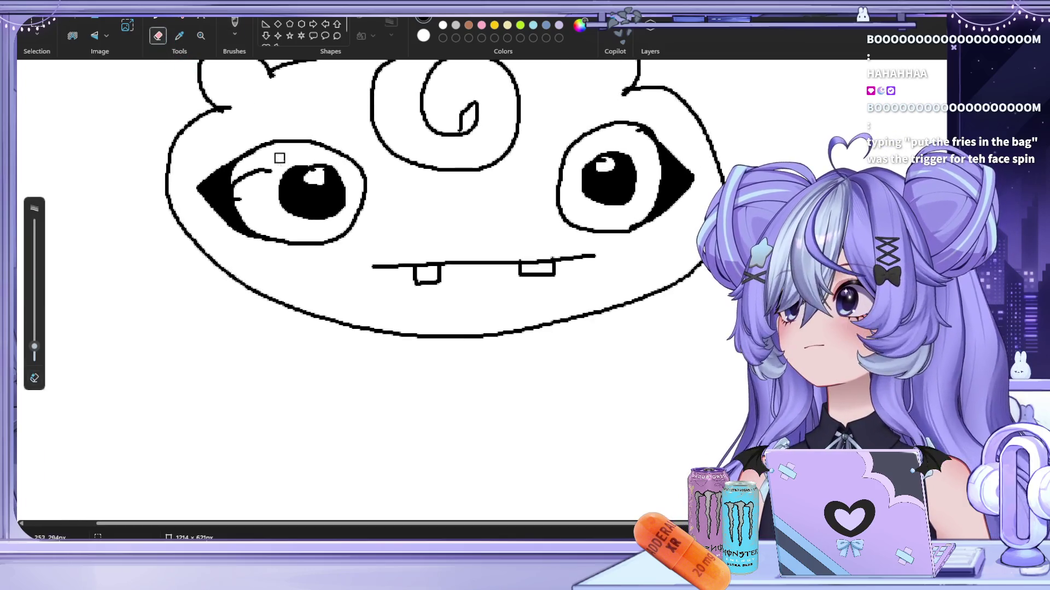
mouse_move(272, 173)
mouse_down()
mouse_move(249, 175)
mouse_move(240, 196)
mouse_up()
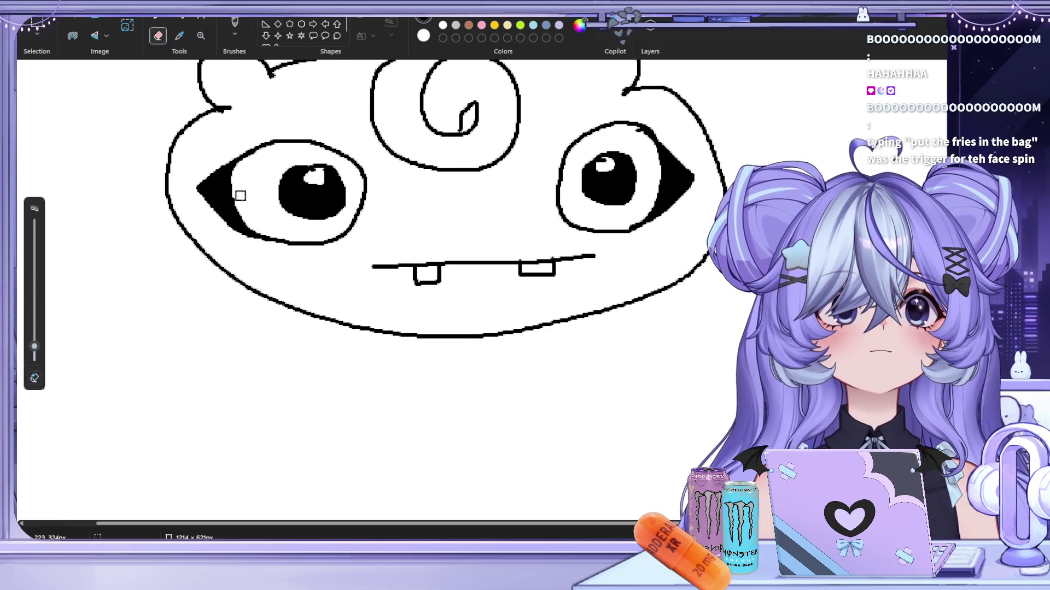
scroll(419, 264, down, 2)
ctrl+scroll(419, 265, down, 3)
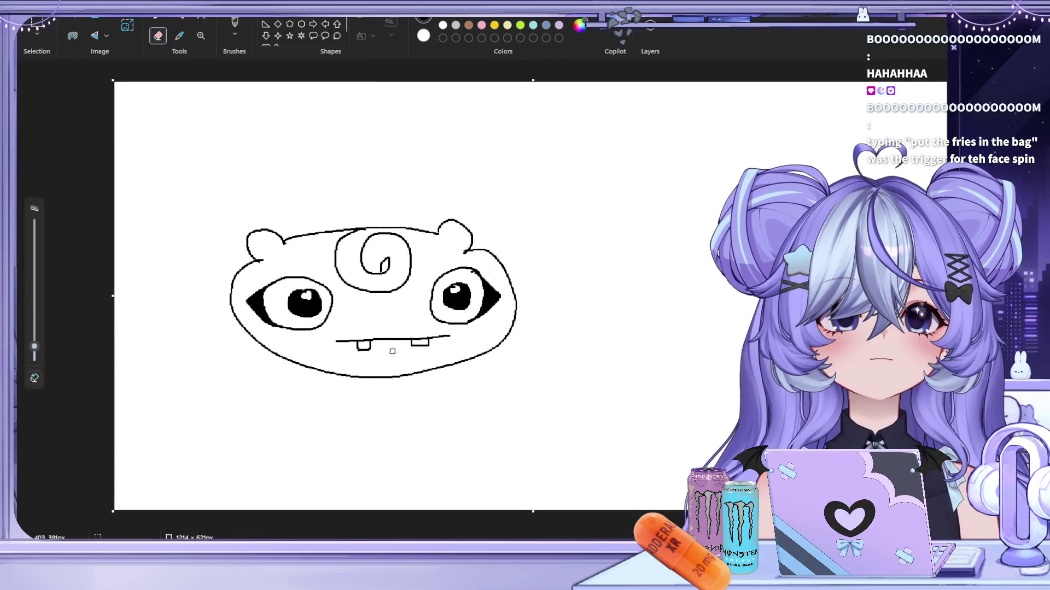
ctrl+scroll(392, 351, up, 3)
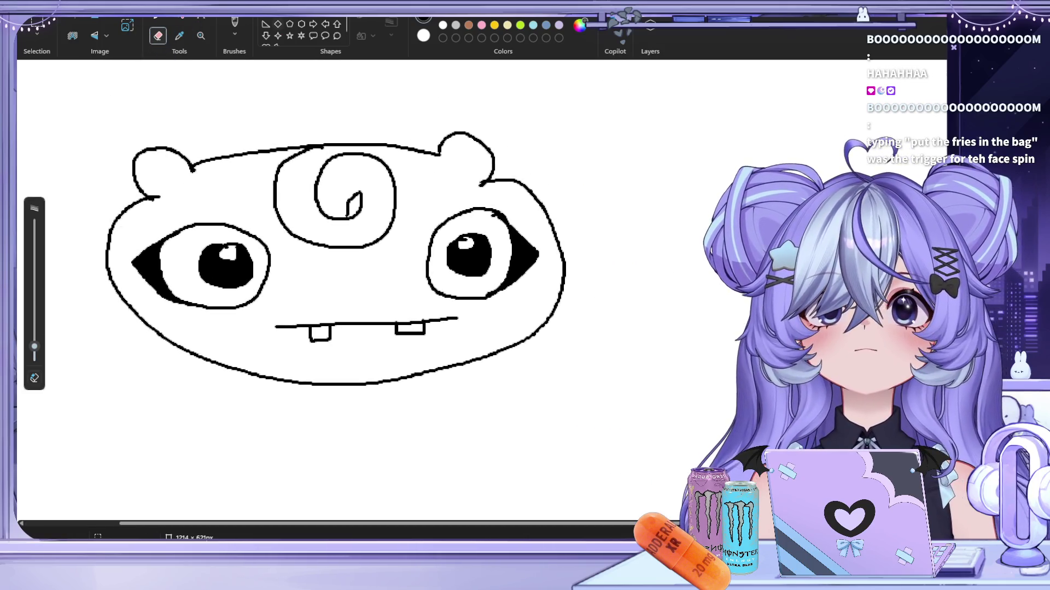
Brush an inner-ear curve inside the left ear and the right ear
click(234, 26)
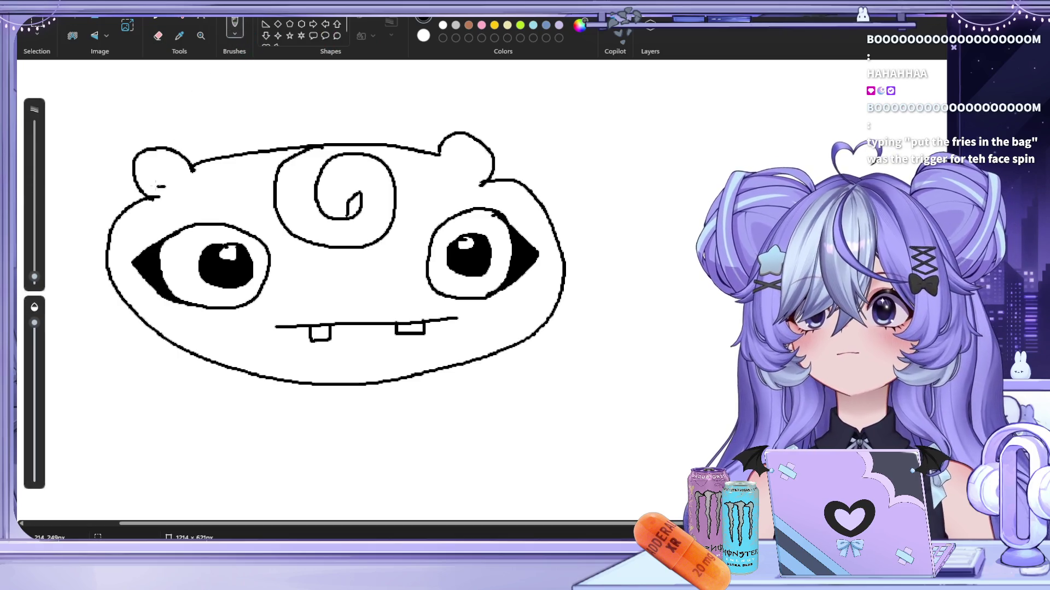
mouse_move(162, 187)
mouse_down()
mouse_move(174, 169)
mouse_move(164, 187)
mouse_up()
mouse_move(456, 161)
mouse_down()
mouse_move(482, 164)
mouse_move(453, 160)
mouse_up()
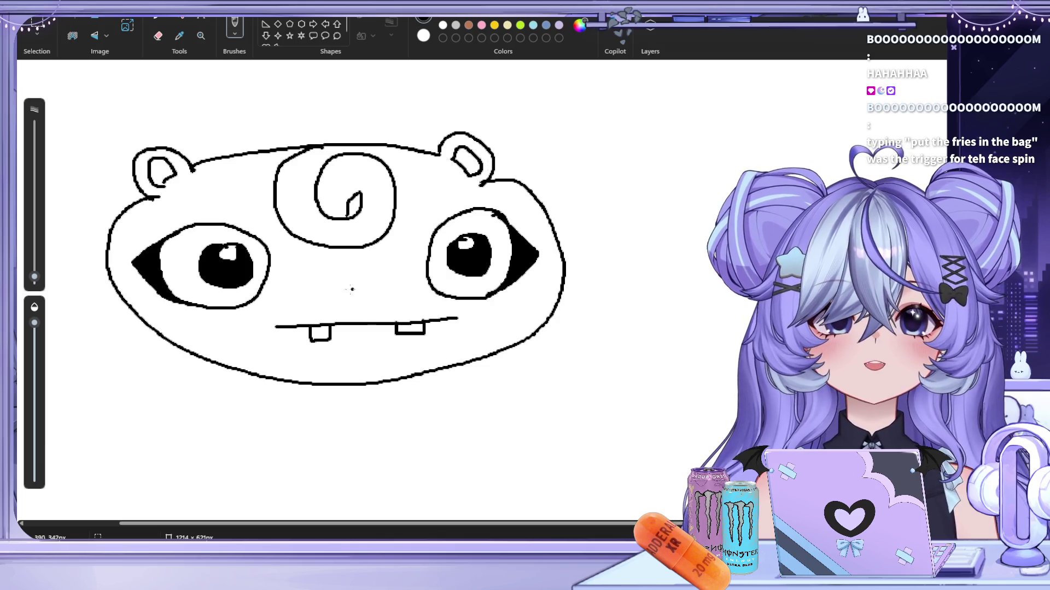
Try oval and curled noses between the eyes, keeping a small nose with a line toward the mouth
mouse_move(351, 290)
mouse_down()
mouse_move(371, 288)
mouse_move(354, 288)
mouse_move(356, 325)
mouse_up()
key(ctrl+z)
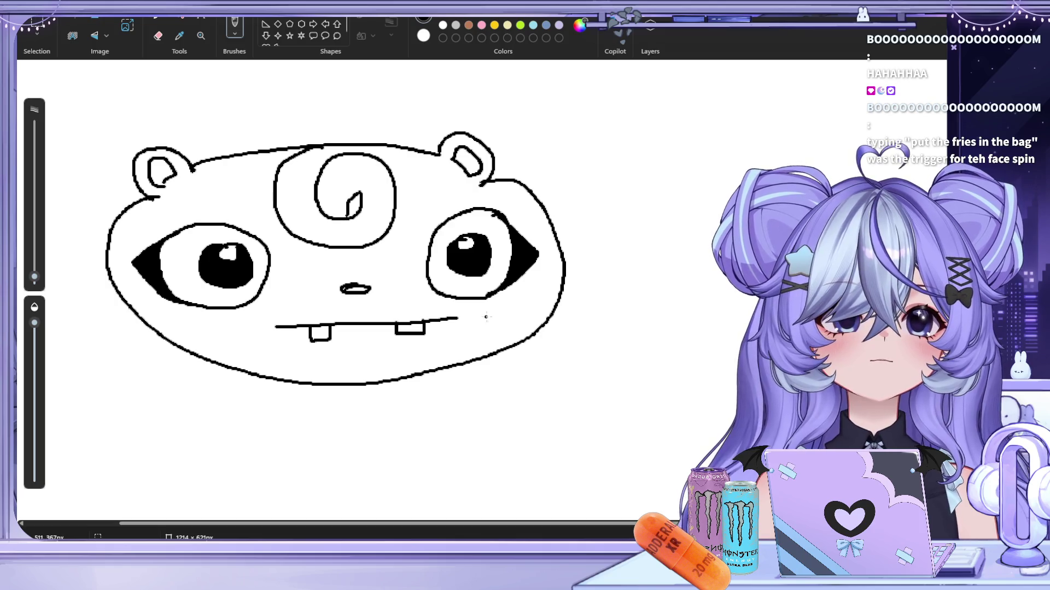
key(ctrl+z)
mouse_move(353, 286)
mouse_down()
mouse_move(374, 293)
mouse_move(352, 285)
mouse_up()
key(ctrl+z)
key(ctrl+z)
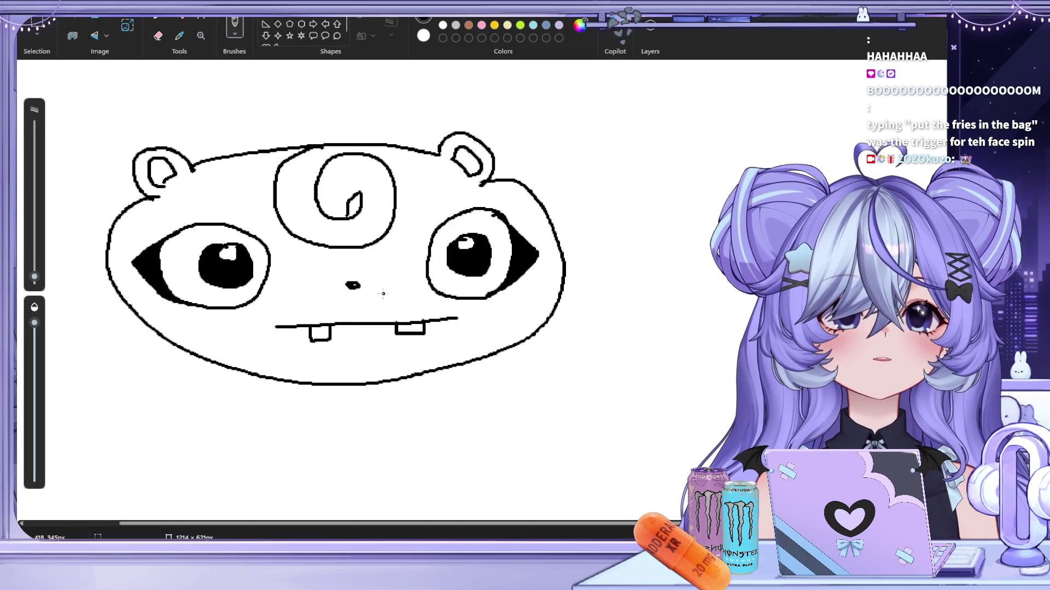
key(ctrl+z)
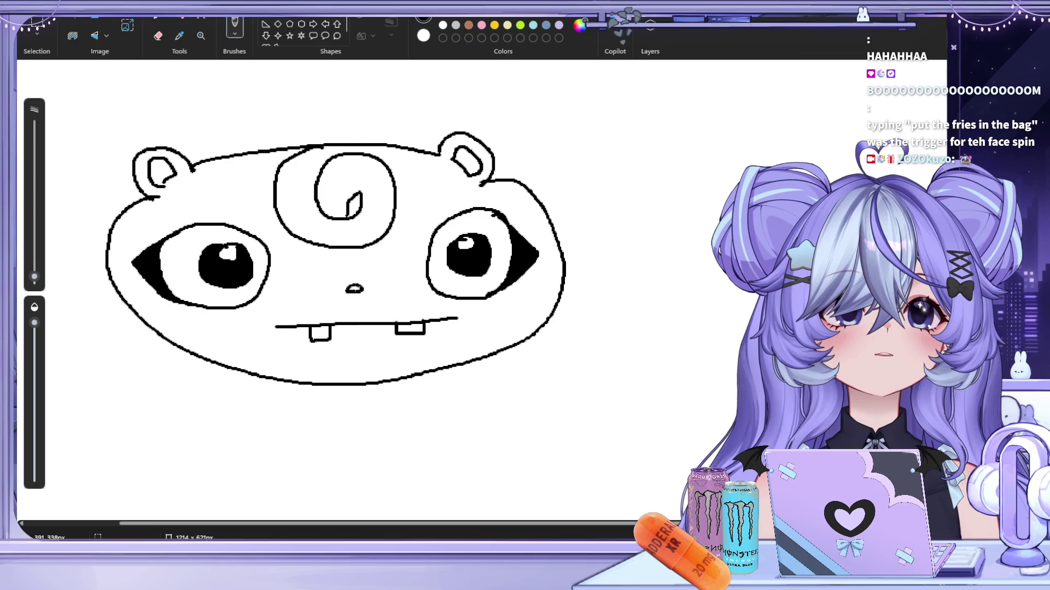
mouse_move(354, 292)
mouse_down()
mouse_move(359, 323)
mouse_move(358, 310)
mouse_up()
key(ctrl+z)
key(ctrl+z)
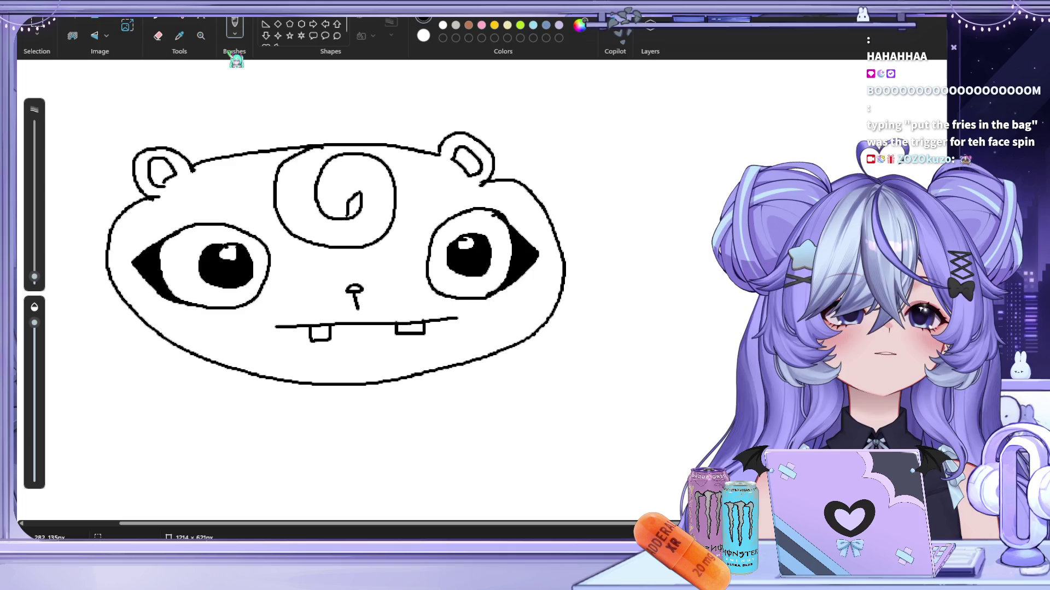
Erase the swirl from the creature's forehead
click(158, 36)
mouse_move(358, 174)
mouse_down()
mouse_move(287, 164)
mouse_move(377, 151)
mouse_move(363, 157)
mouse_move(387, 173)
mouse_move(389, 220)
mouse_move(316, 244)
mouse_move(274, 180)
mouse_up()
mouse_move(361, 241)
mouse_down()
mouse_move(356, 187)
mouse_move(316, 182)
mouse_move(345, 220)
mouse_move(344, 164)
mouse_up()
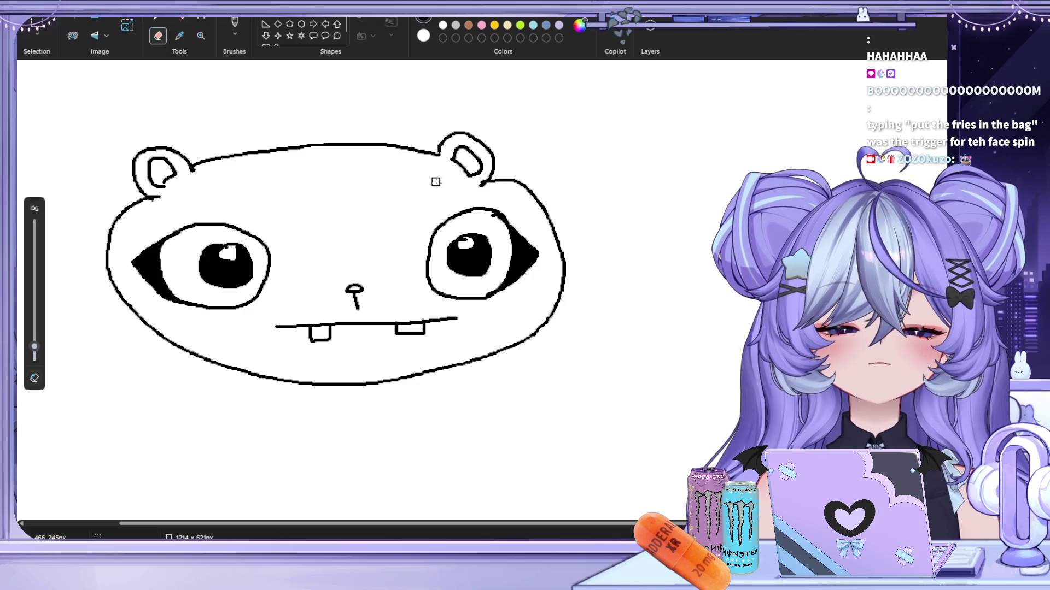
Brush a Z-shaped scar down the forehead after discarding H- and 7-shaped attempts
click(234, 24)
drag(301, 159, 313, 224)
drag(370, 159, 378, 219)
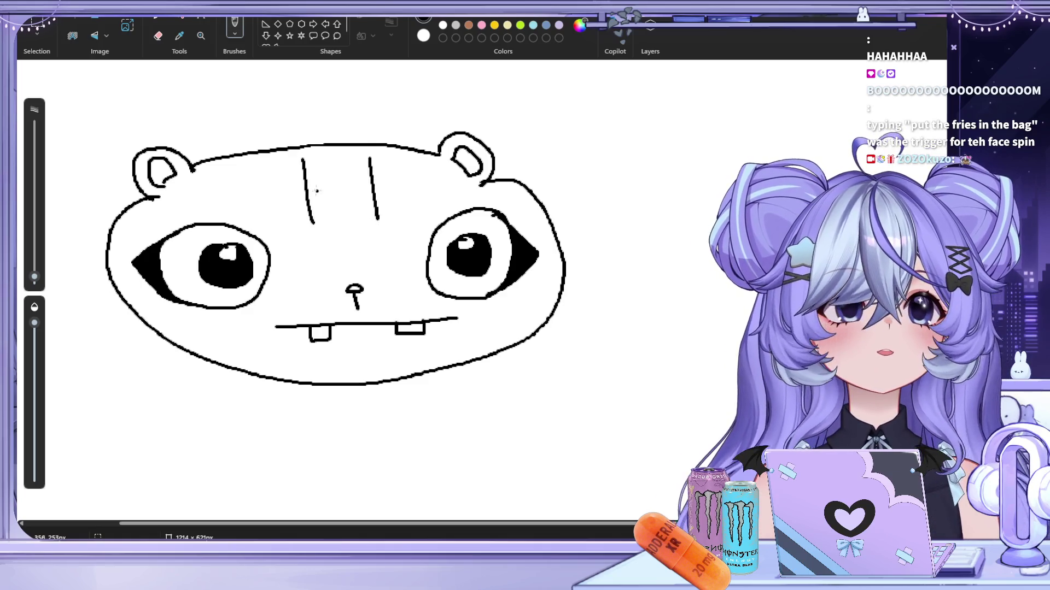
drag(307, 188, 360, 187)
key(ctrl+z)
key(ctrl+z)
key(ctrl+z)
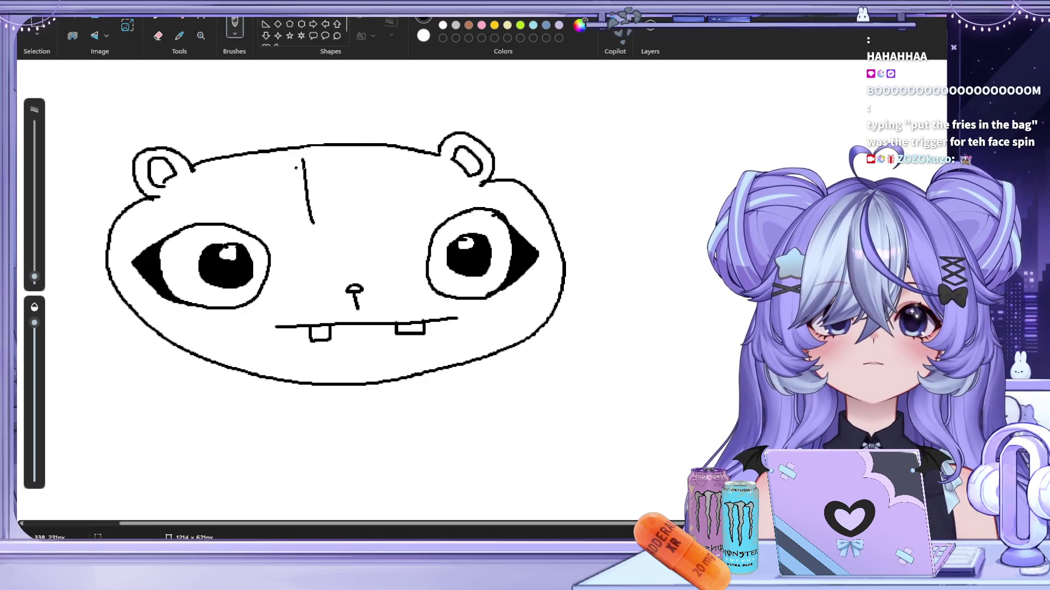
drag(290, 164, 401, 222)
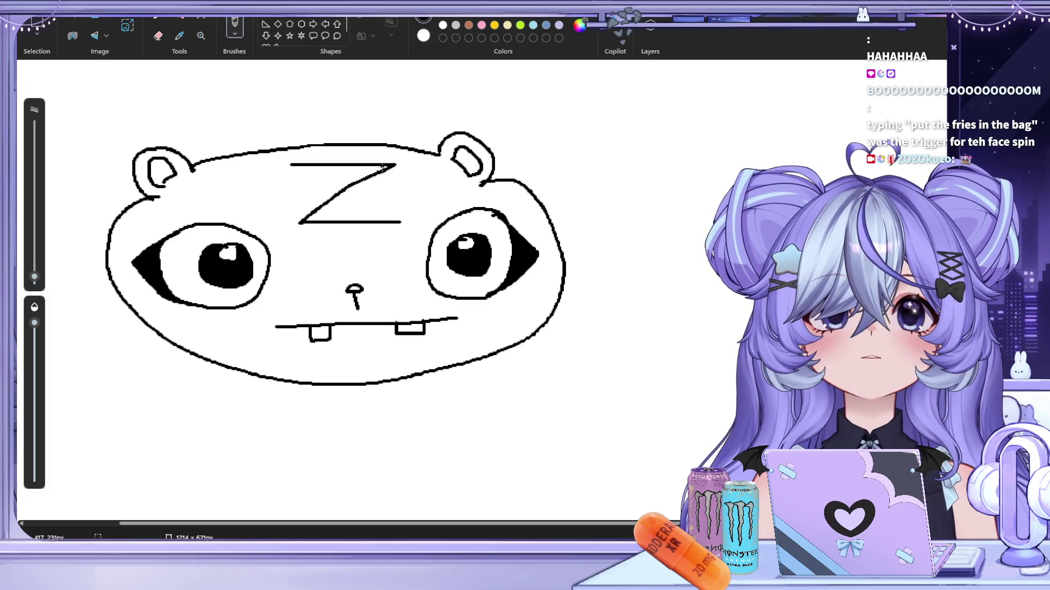
key(ctrl+z)
mouse_move(311, 147)
mouse_down()
mouse_move(350, 174)
mouse_move(367, 203)
mouse_up()
key(ctrl+z)
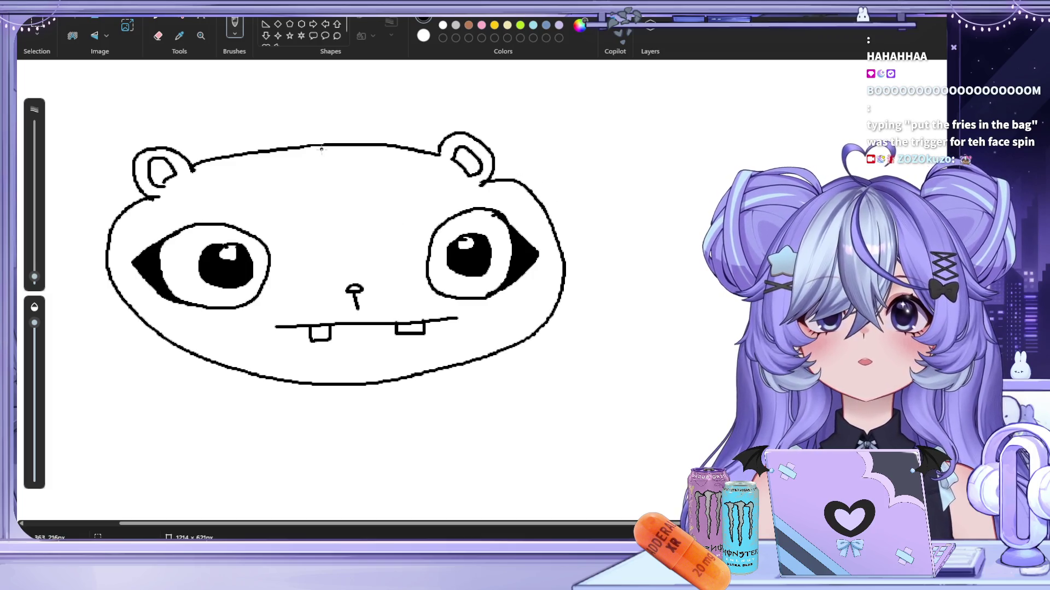
mouse_move(315, 144)
mouse_down()
mouse_move(332, 156)
mouse_move(320, 178)
mouse_move(355, 187)
mouse_move(340, 197)
mouse_up()
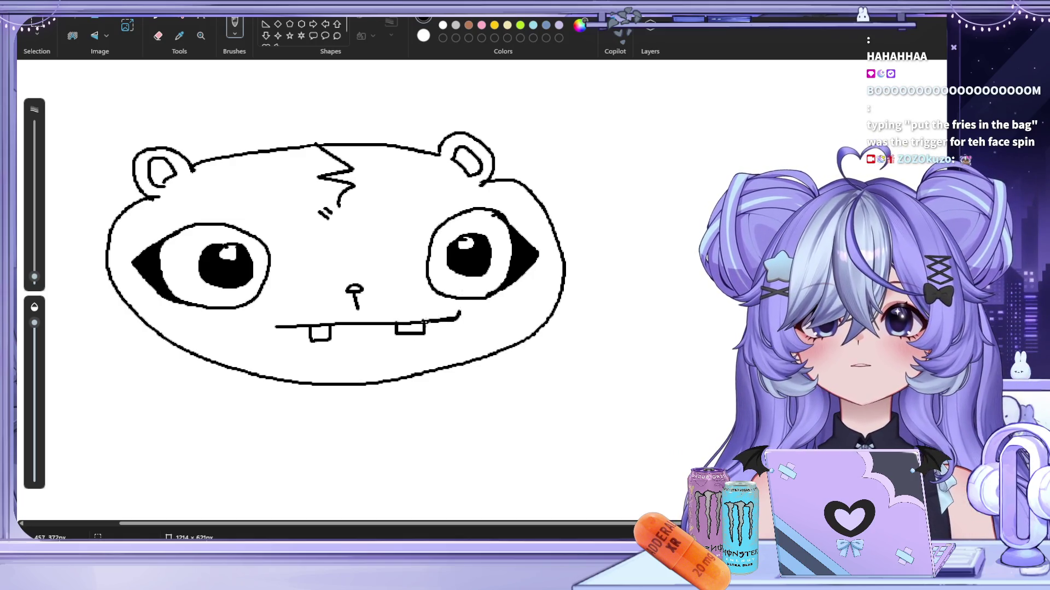
Remove the old hook and curl at the mouth's right end
key(ctrl+z)
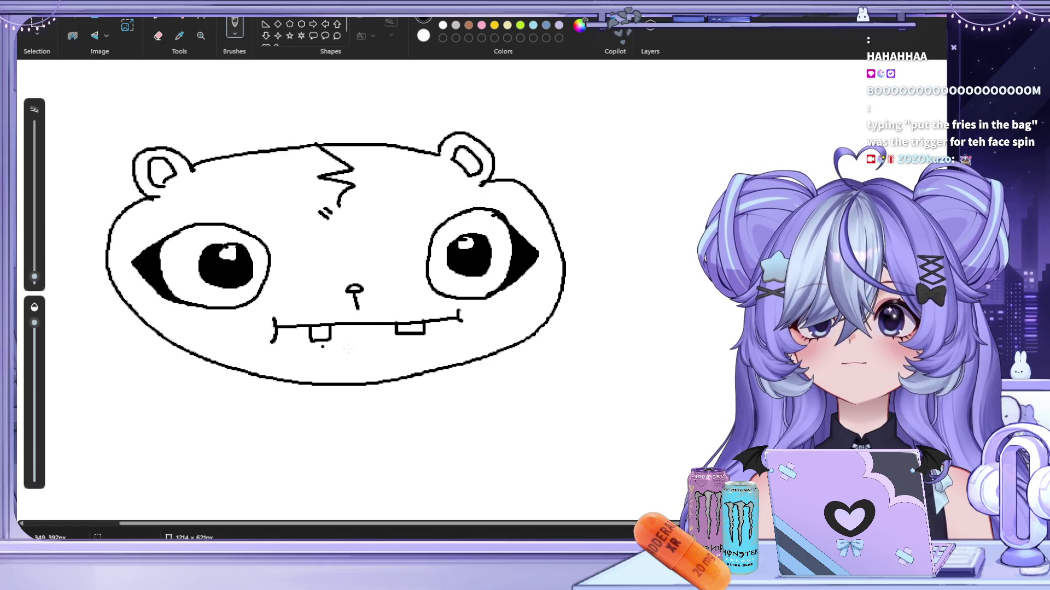
key(ctrl+z)
drag(459, 309, 461, 335)
key(ctrl+z)
Draw a curved cheek line at the mouth's left end and select the whole face drawing
drag(268, 317, 279, 342)
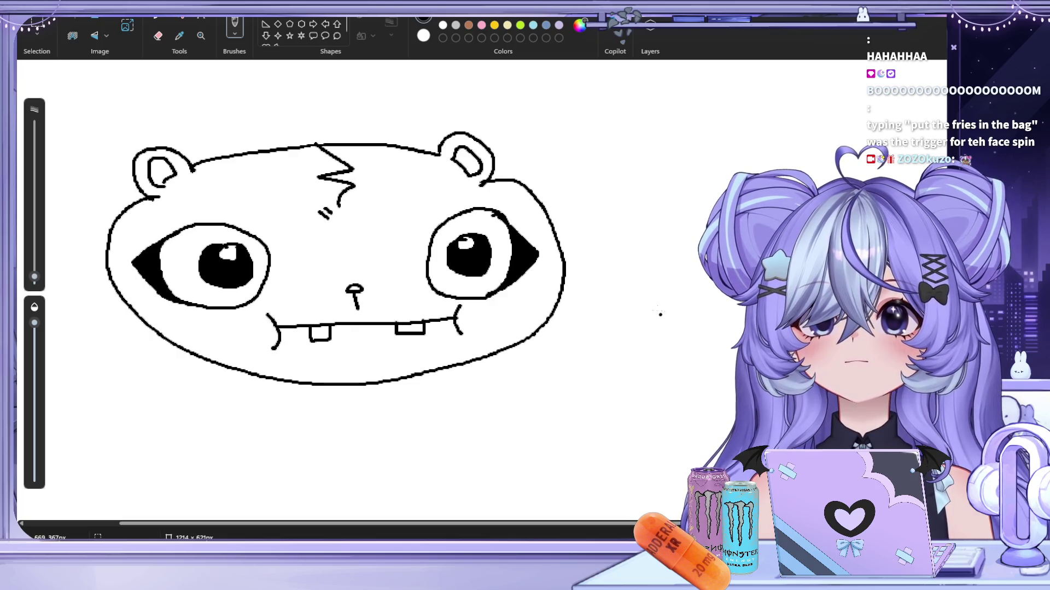
scroll(547, 323, down, 1)
scroll(504, 326, up, 3)
scroll(354, 310, down, 2)
scroll(353, 309, up, 1)
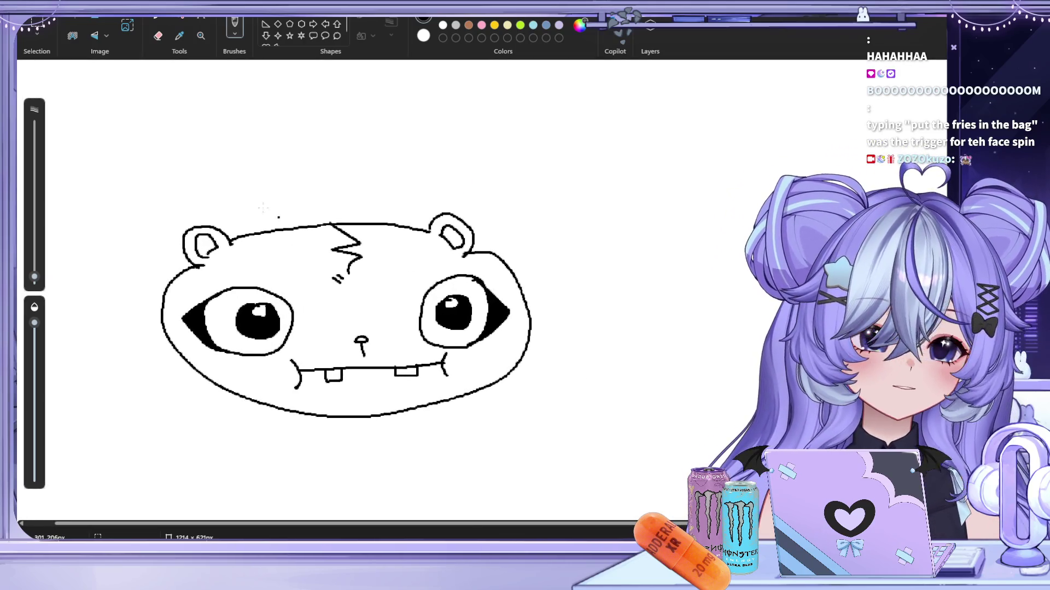
mouse_move(98, 165)
mouse_down()
mouse_move(540, 423)
mouse_move(583, 468)
mouse_up()
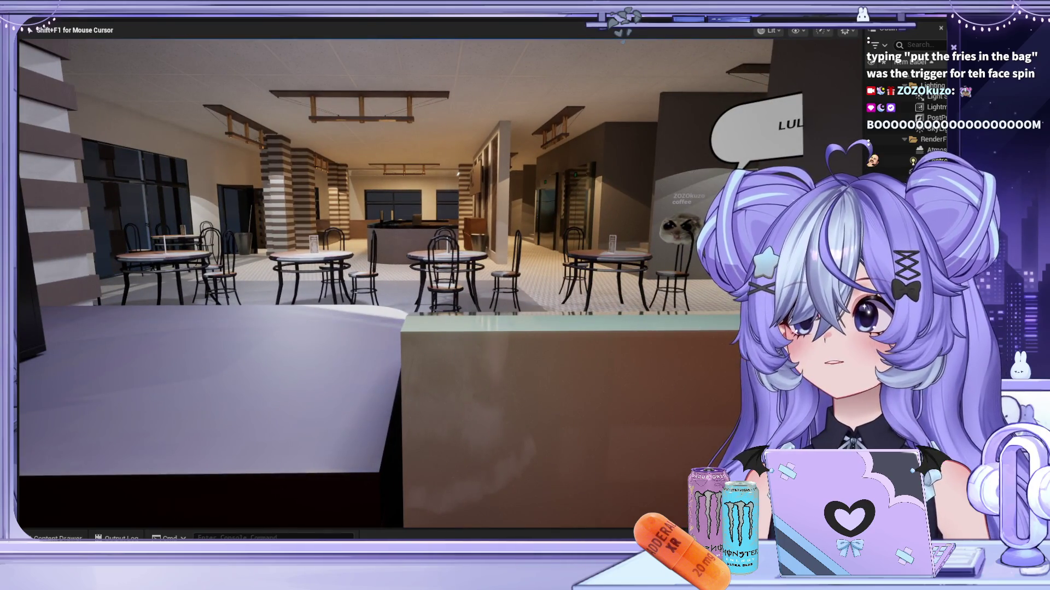
Walk the first-person player forward through the café to the hot chocolate machine
key(w)
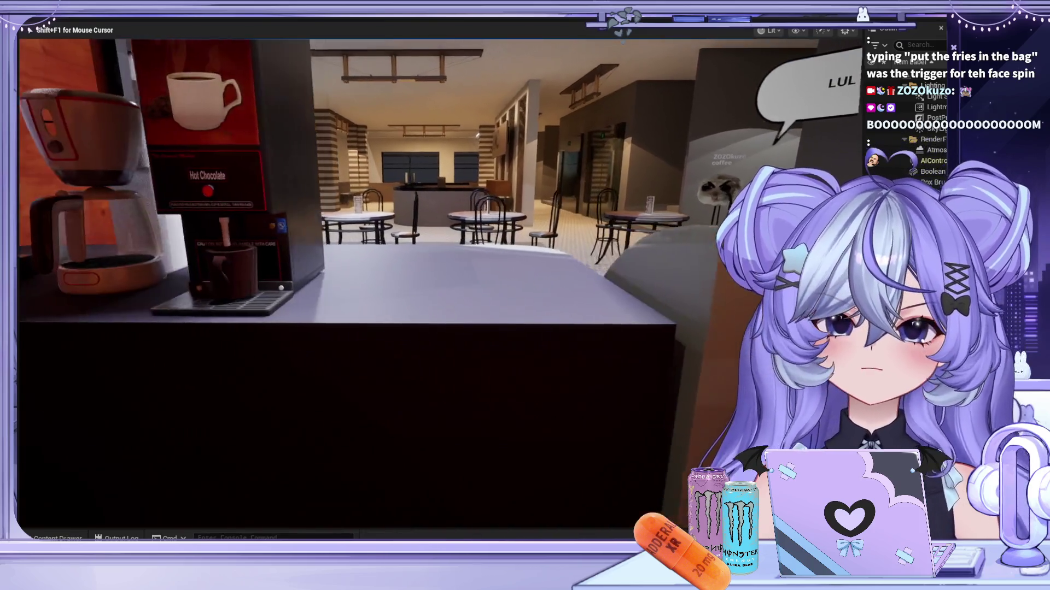
mouse_move(525, 295)
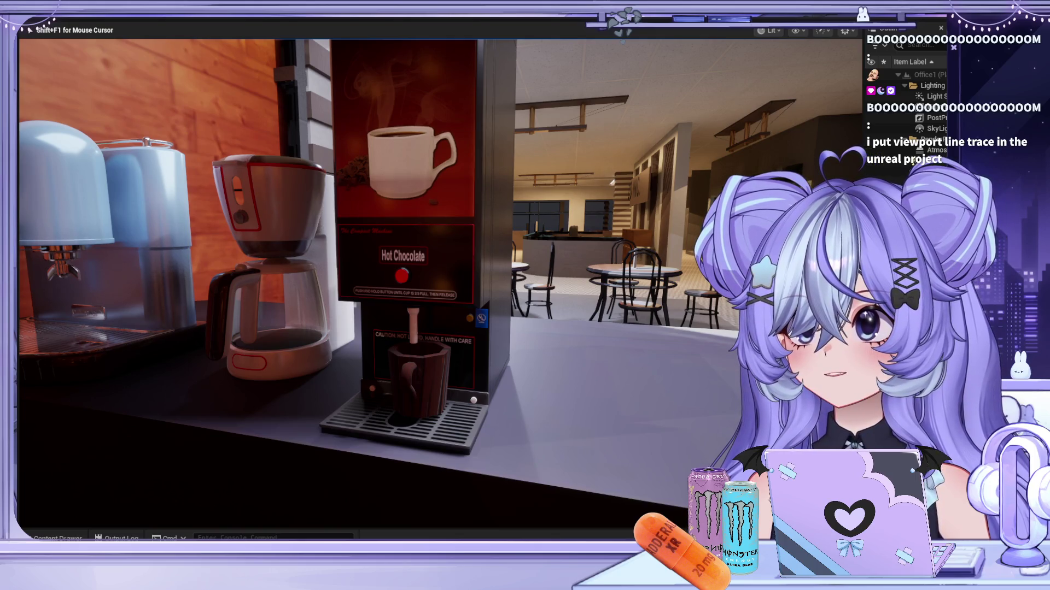
Walk through the café seating toward the window tables and the ZO INC. reception desk
key(w)
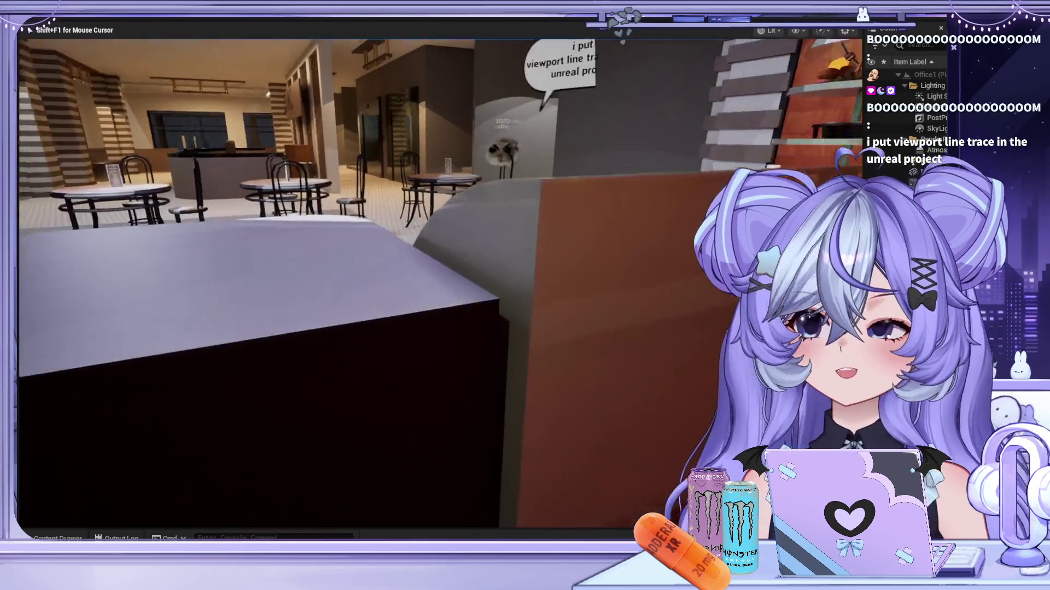
key(w)
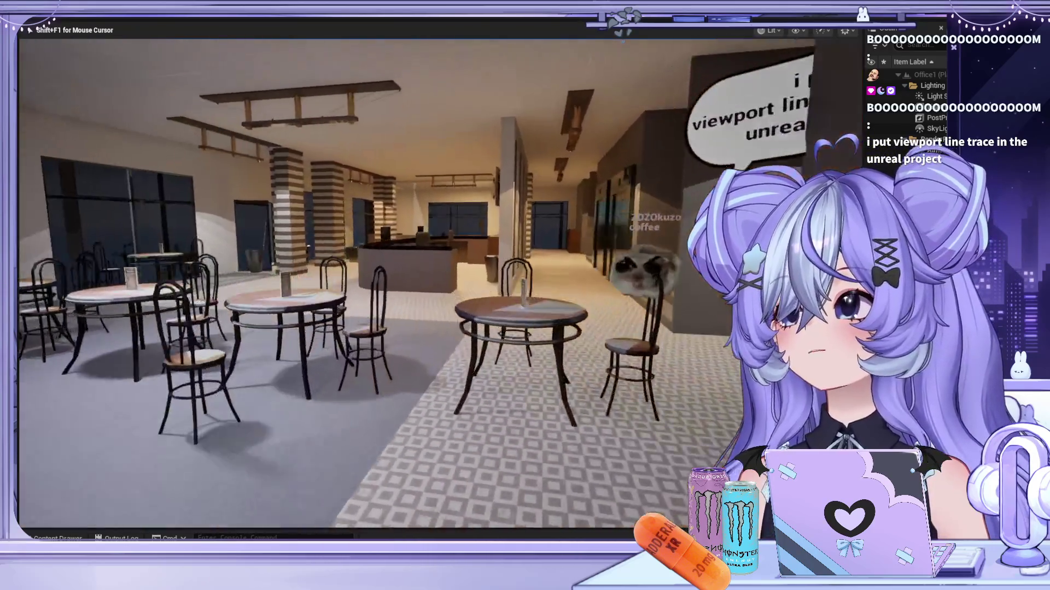
key(w)
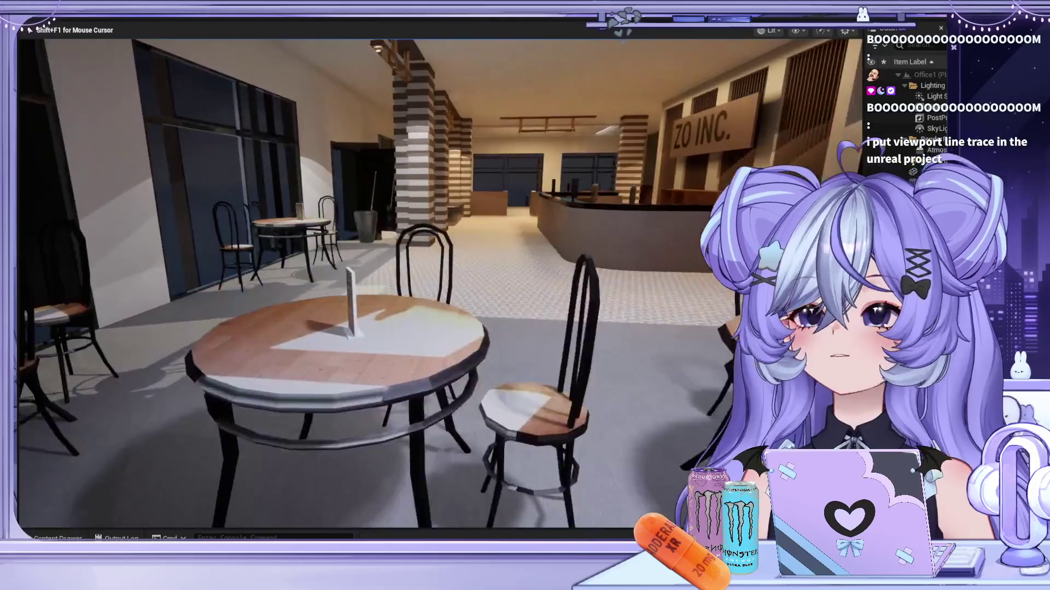
key(w)
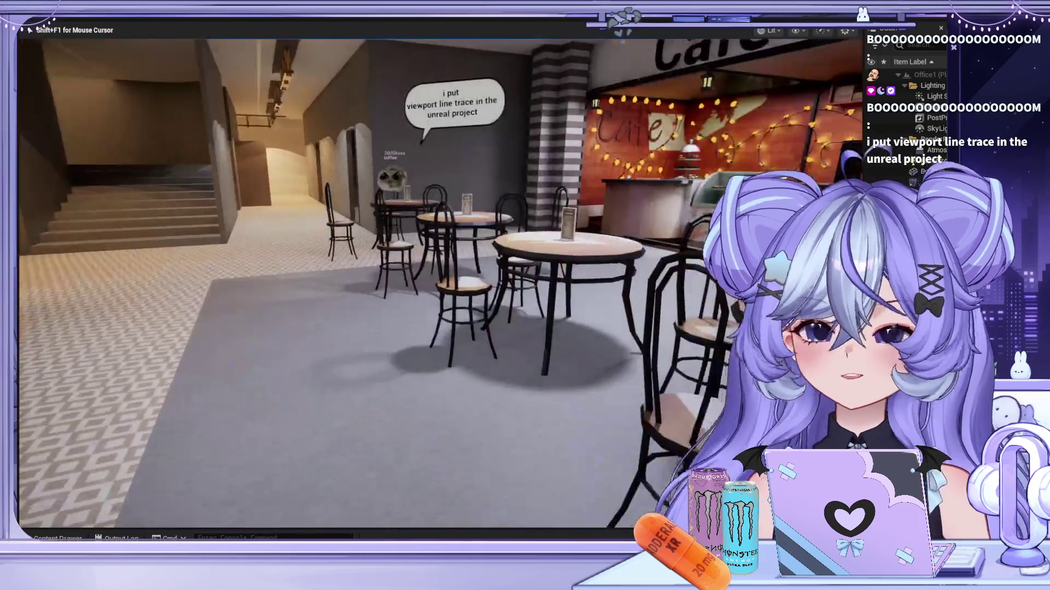
Circle the café past the counter and tables toward the stairs, then stop play mode
key(w)
key(w)
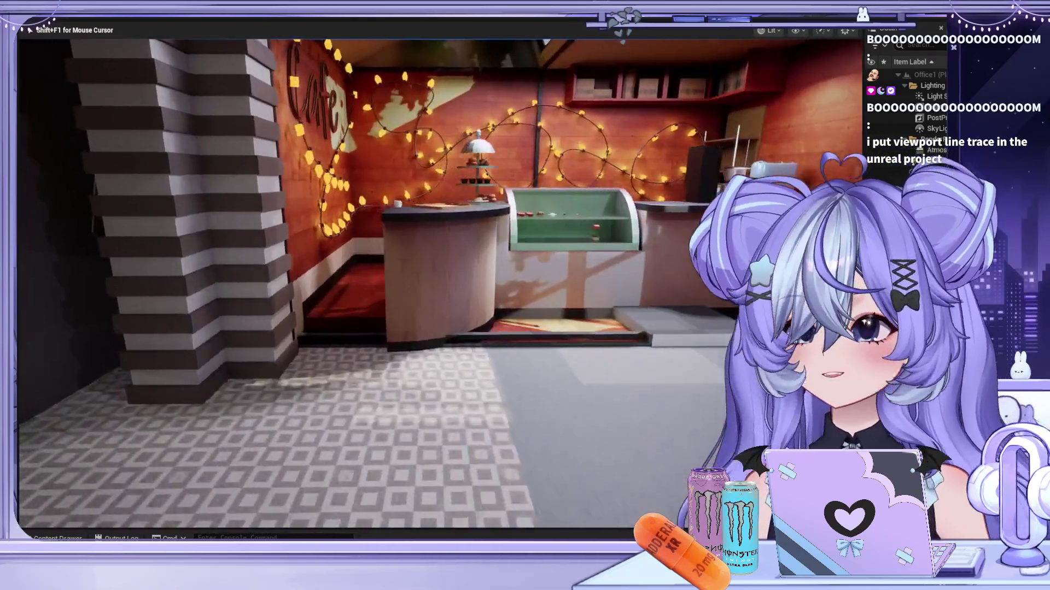
key(w)
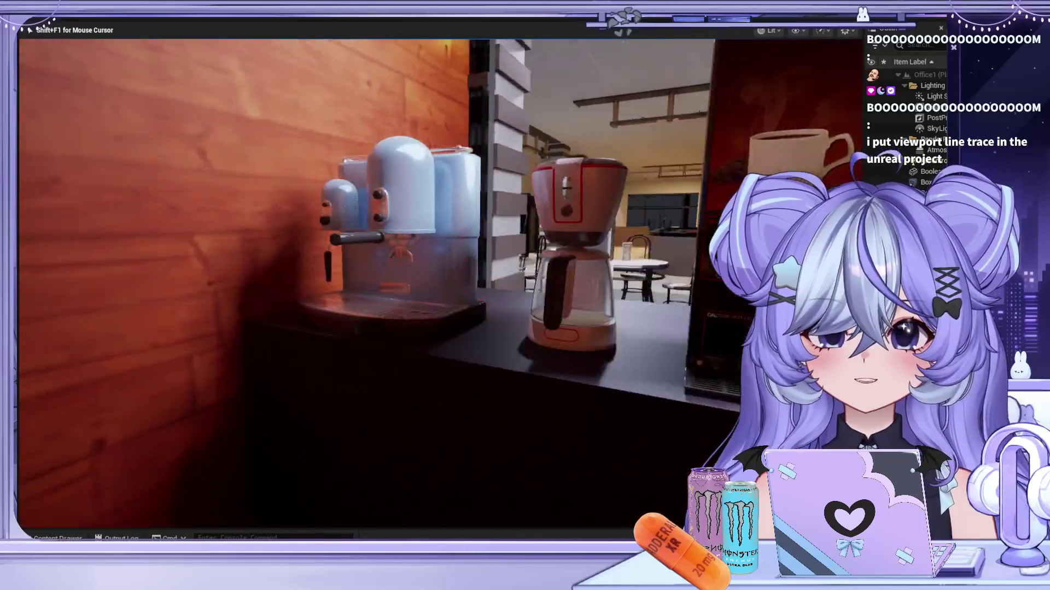
key(w)
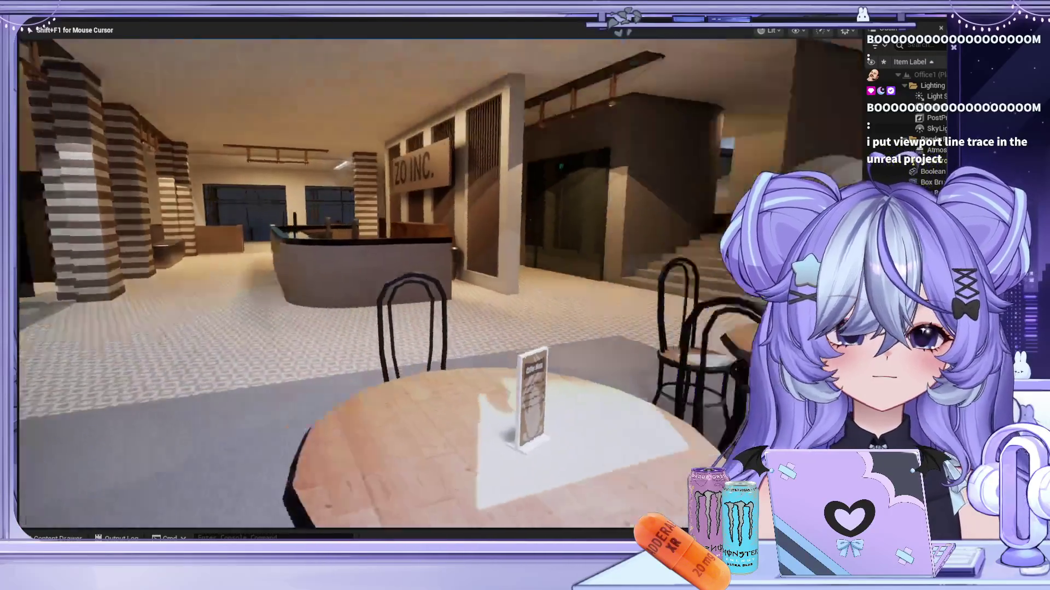
key(w)
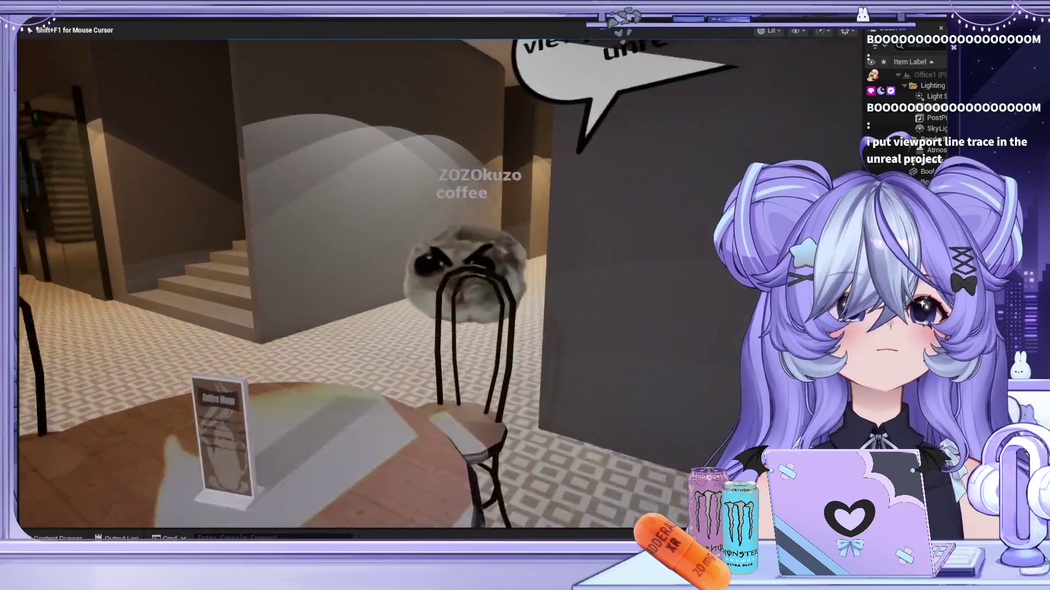
key(w)
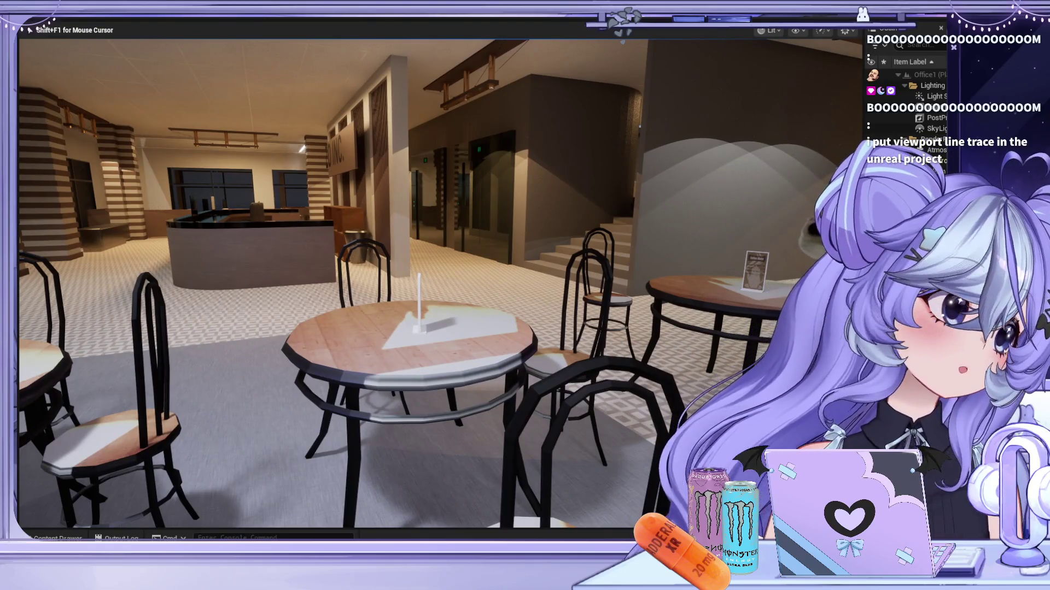
key(Escape)
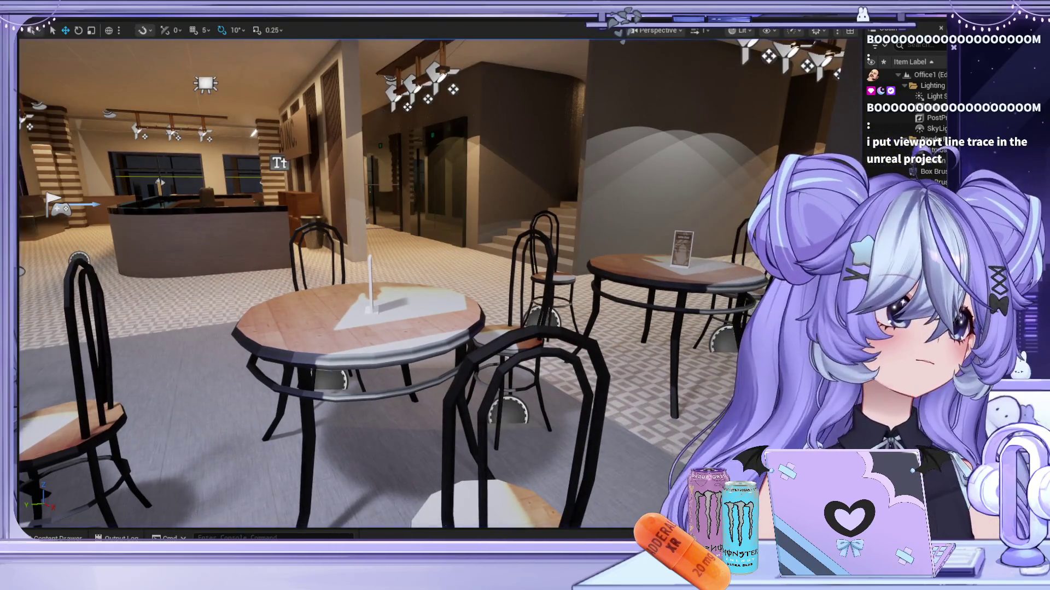
Open the tavern shooting project from the Epic Games Launcher's My Projects library
key(super)
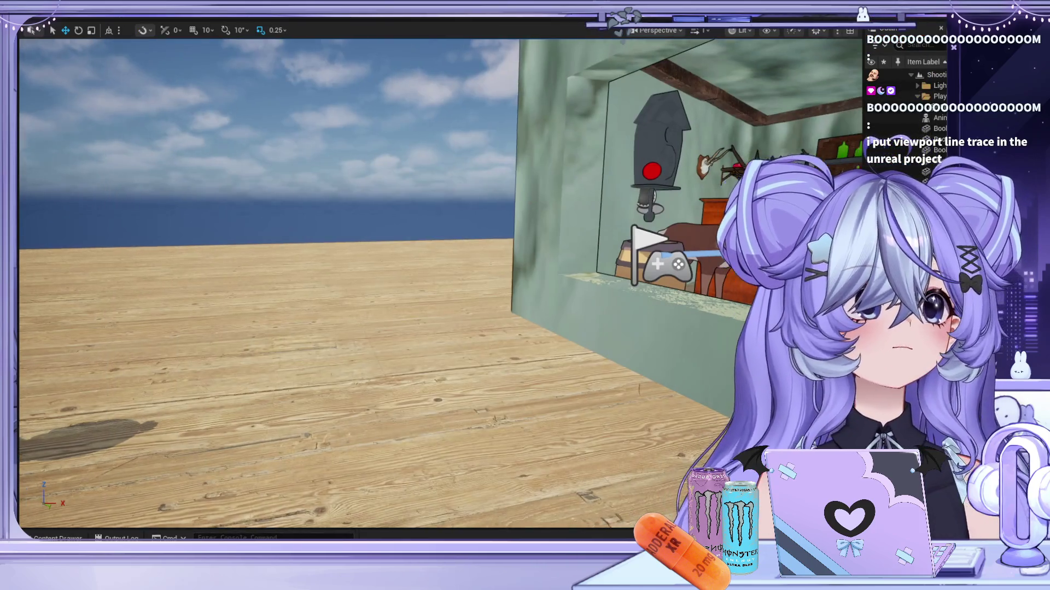
Play the tavern level with Alt+P, look across the room, then stop with Esc
key(alt+p)
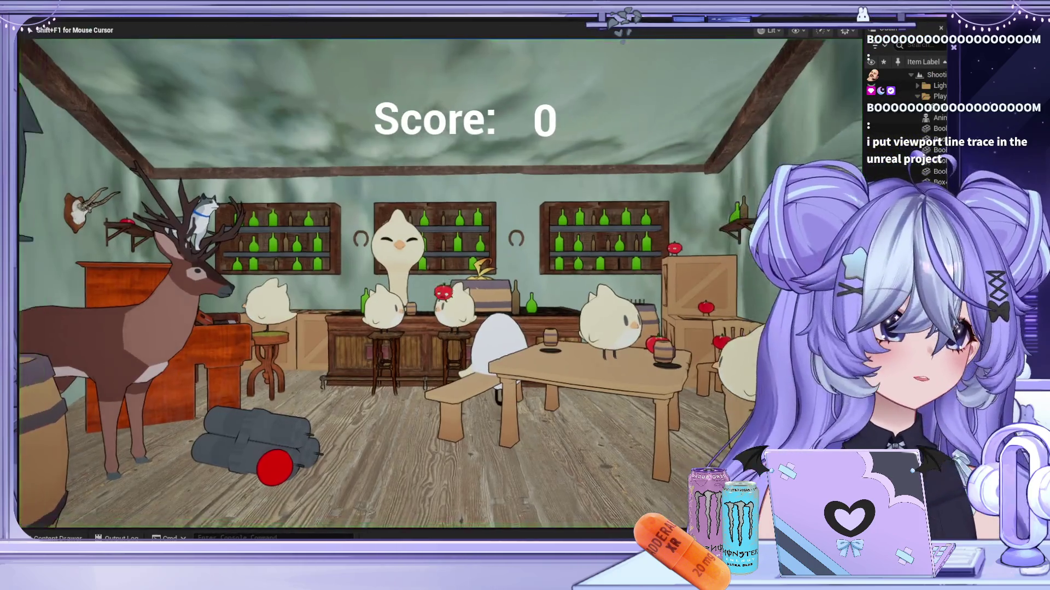
key(s)
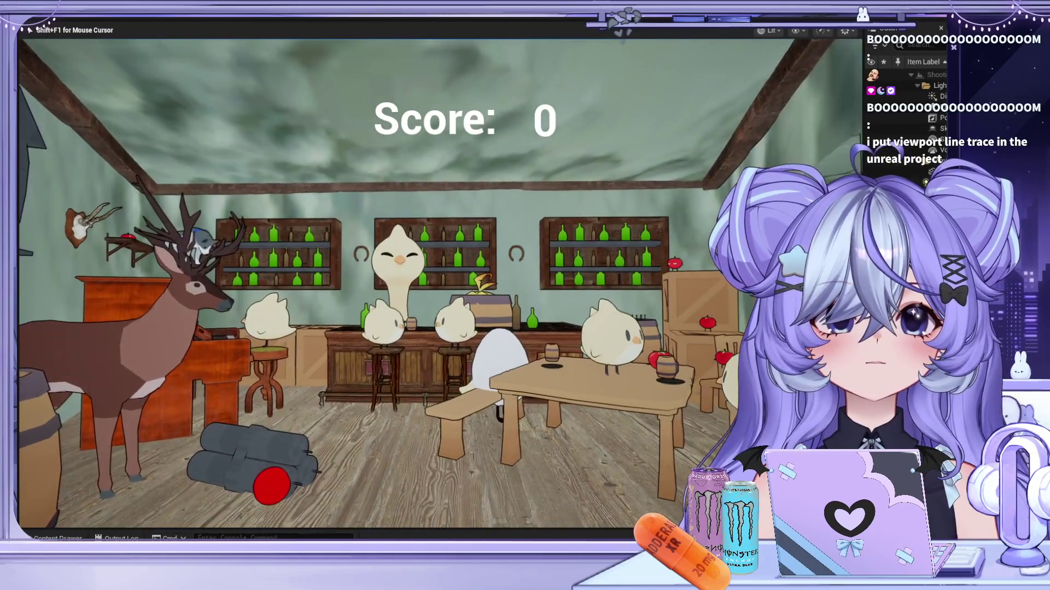
key(Escape)
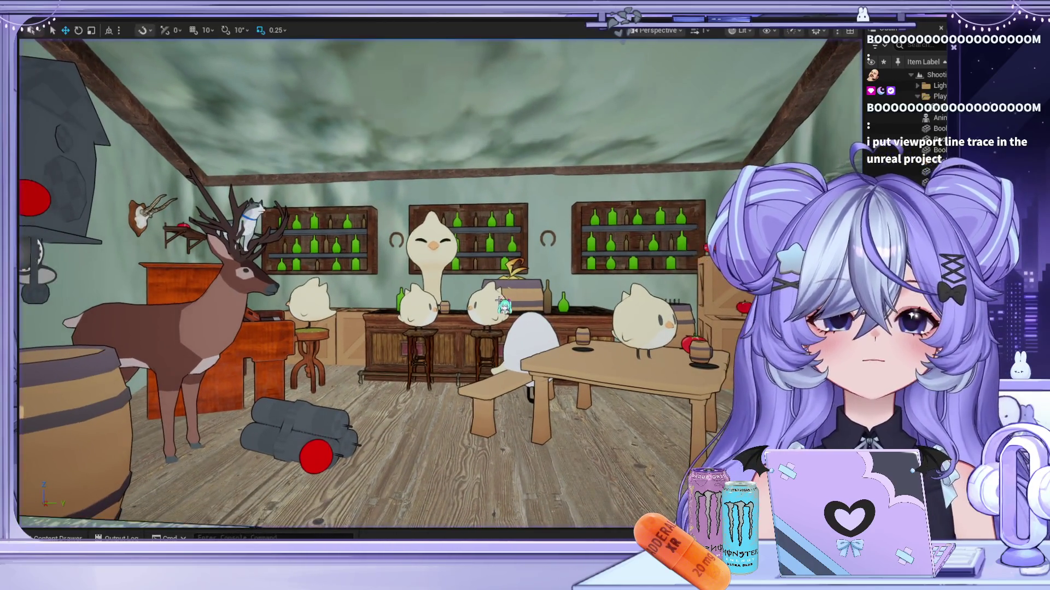
Fly the viewport around the saloon and select the red round sign on the wall
key(s)
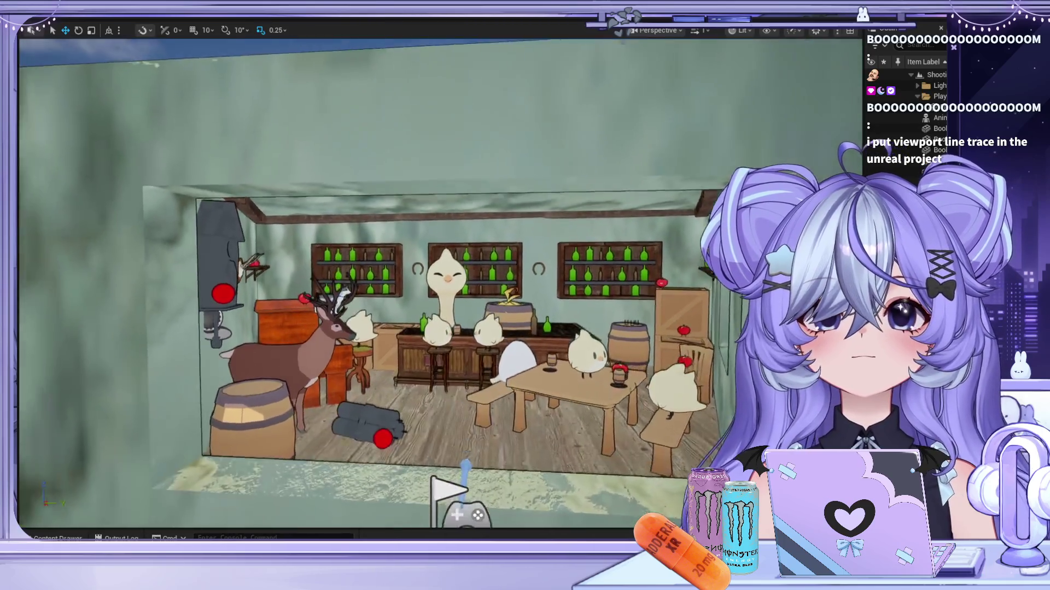
key(s)
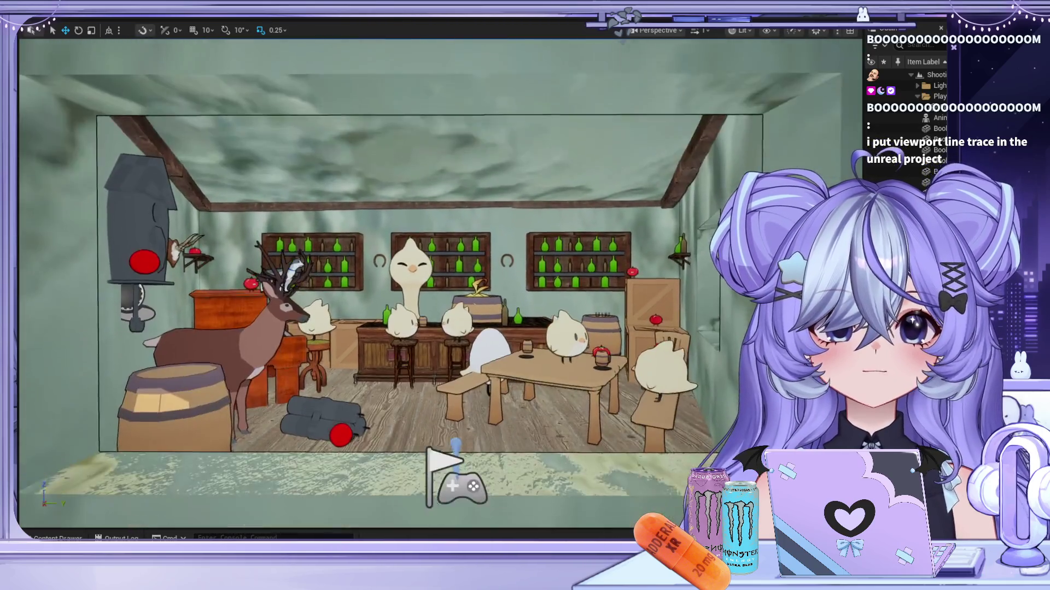
key(w)
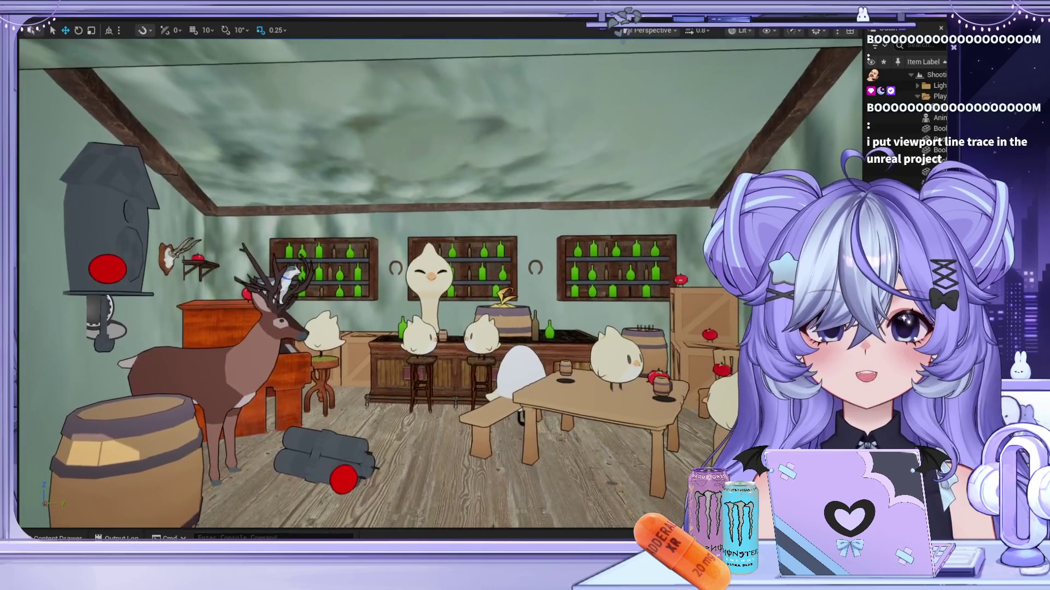
click(112, 273)
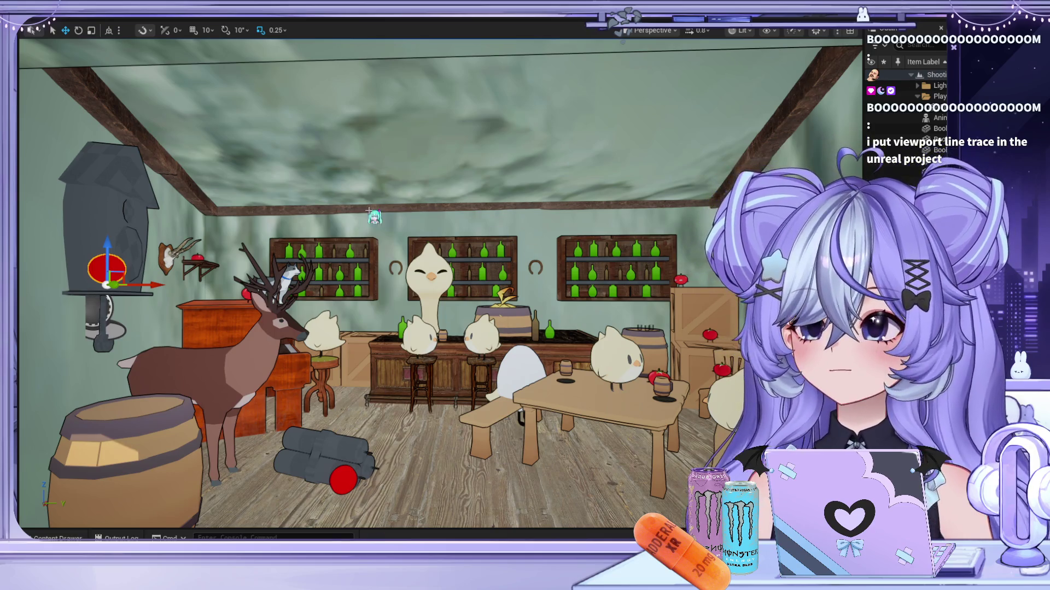
key(w)
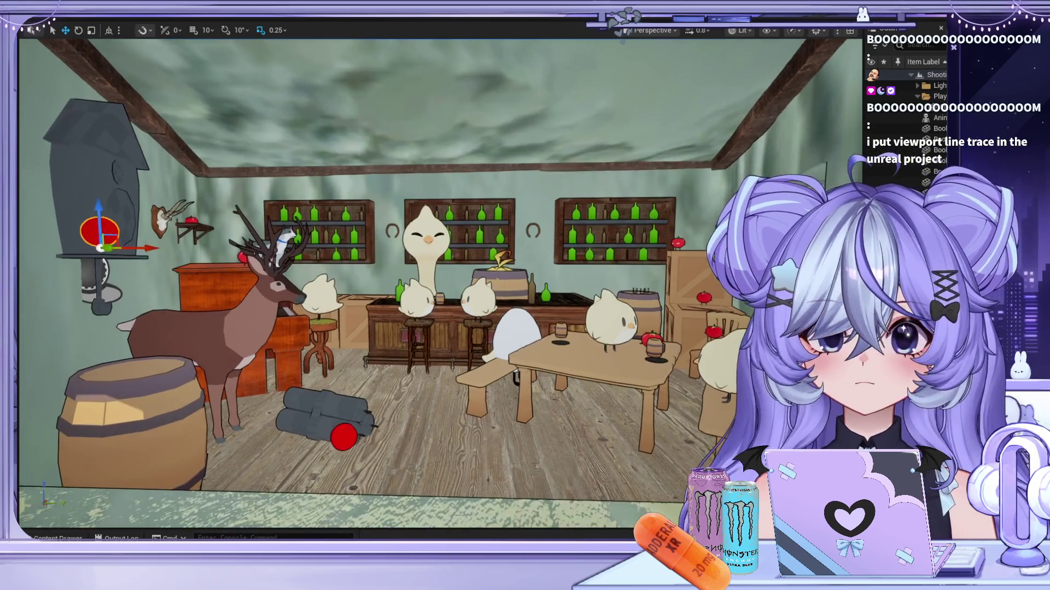
key(s)
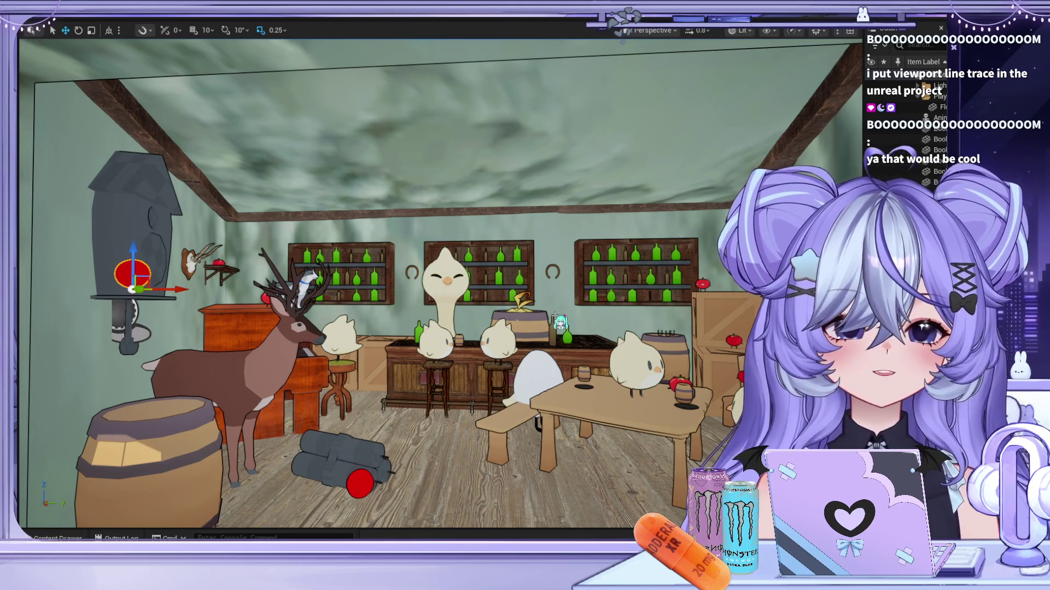
scroll(413, 358, down, 2)
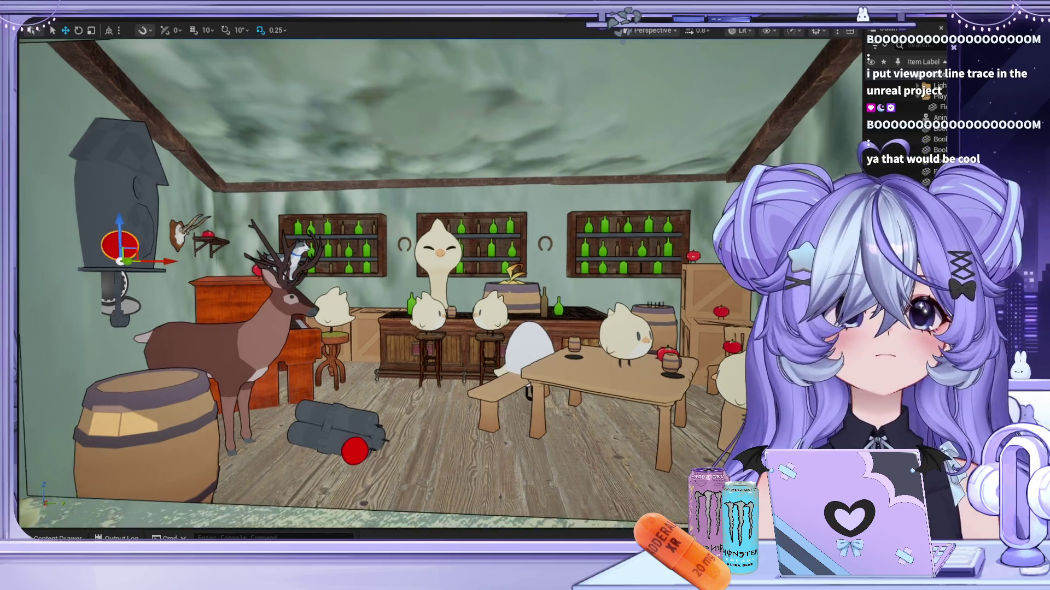
scroll(440, 282, up, 2)
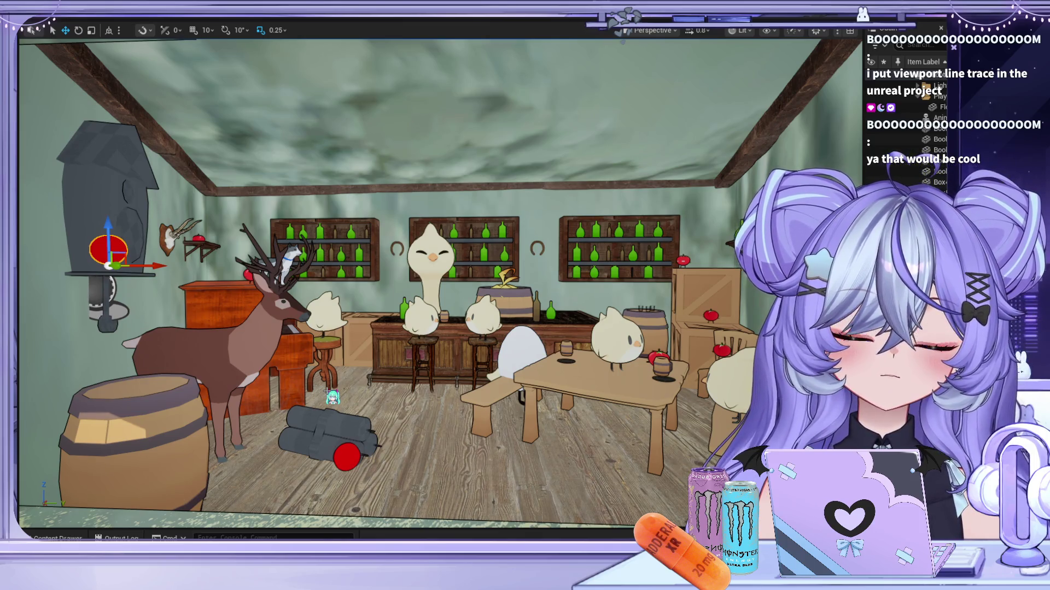
click(372, 341)
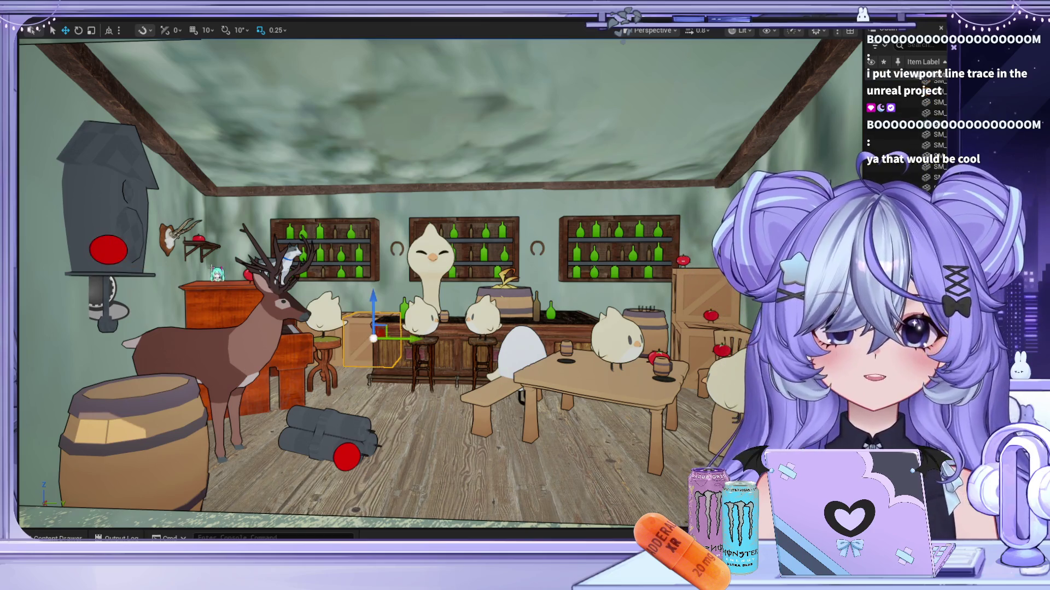